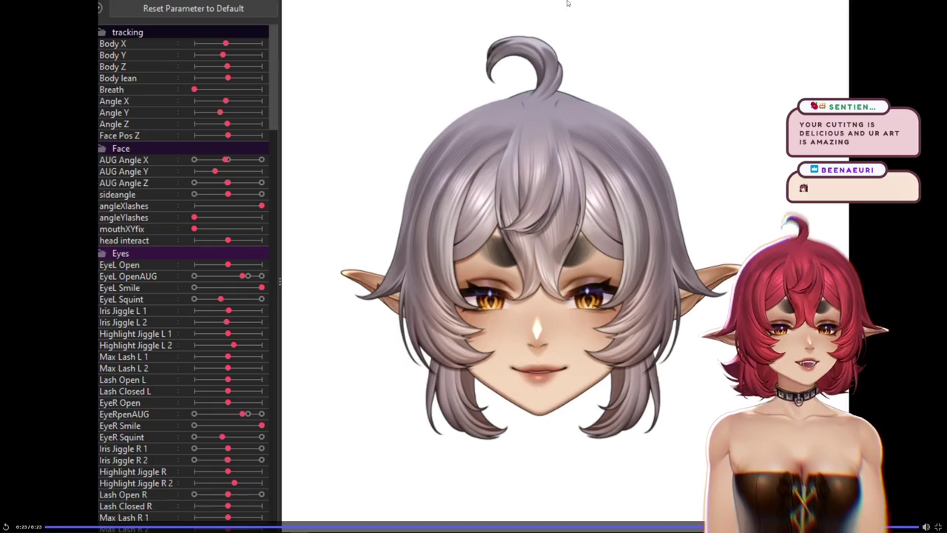
# Exit the fullscreen clip of the rigged head and nudge the Discord chat window aside.
pyautogui.press('Escape')
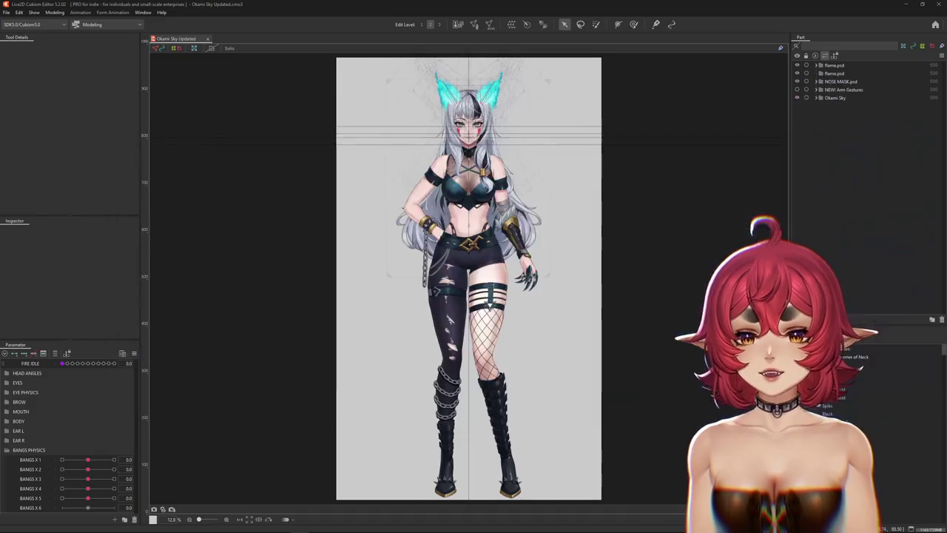
pyautogui.moveTo(264, 68)
pyautogui.mouseDown()
pyautogui.moveTo(288, 116)
pyautogui.moveTo(283, 107)
pyautogui.mouseUp()
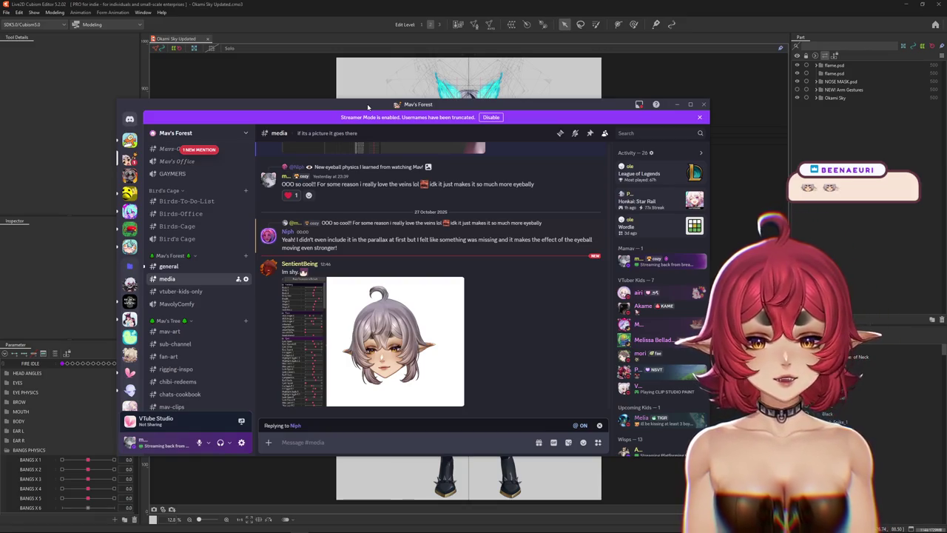
# Drag the Discord chat window off to the right to uncover the Okami Sky model canvas.
pyautogui.moveTo(367, 107); pyautogui.dragTo(946, 111)
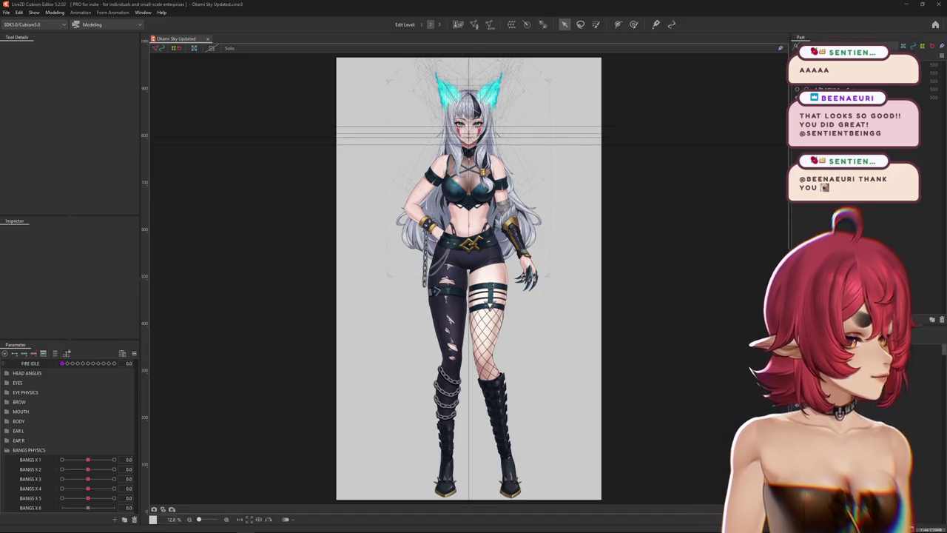
# Zoom in on the face and test the bangs sway on BANGS X 2, X 3 and X 5.
pyautogui.scroll(-2, 585, 277)
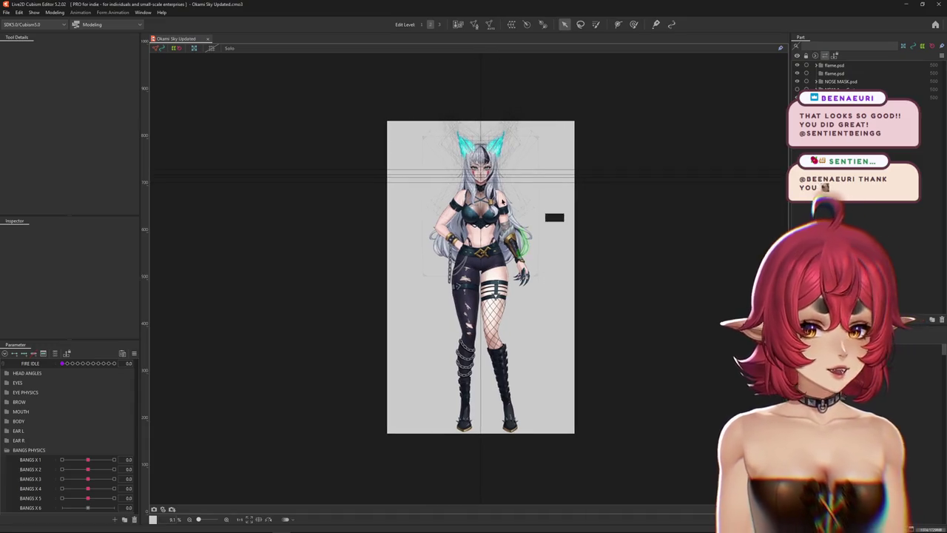
pyautogui.scroll(3, 634, 260)
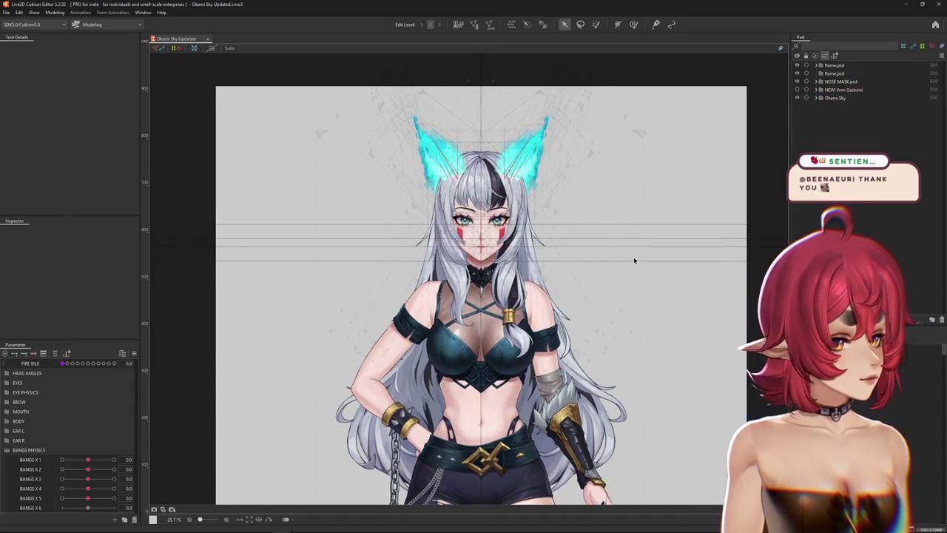
pyautogui.scroll(1, 634, 260)
pyautogui.scroll(1, 643, 264)
pyautogui.scroll(1, 654, 269)
pyautogui.scroll(1, 666, 273)
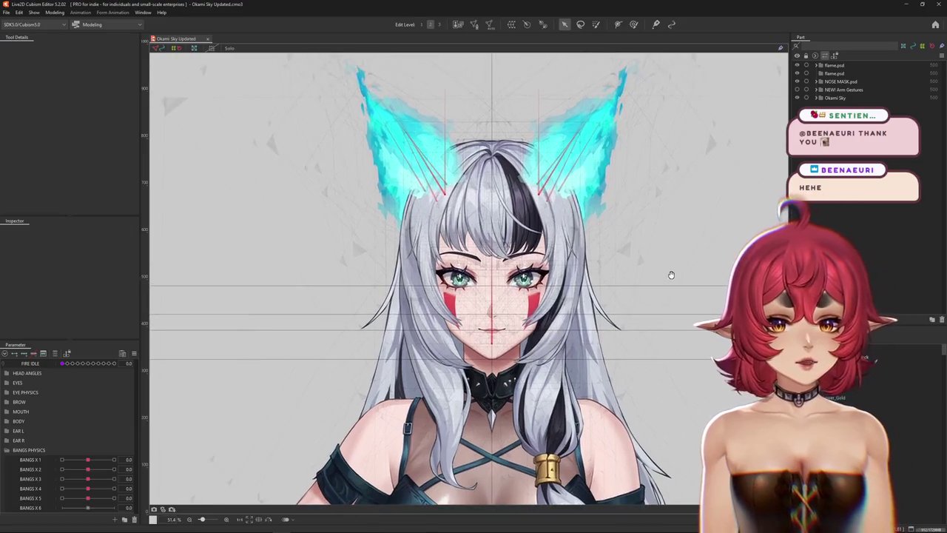
pyautogui.scroll(1, 566, 262)
pyautogui.scroll(1, 592, 264)
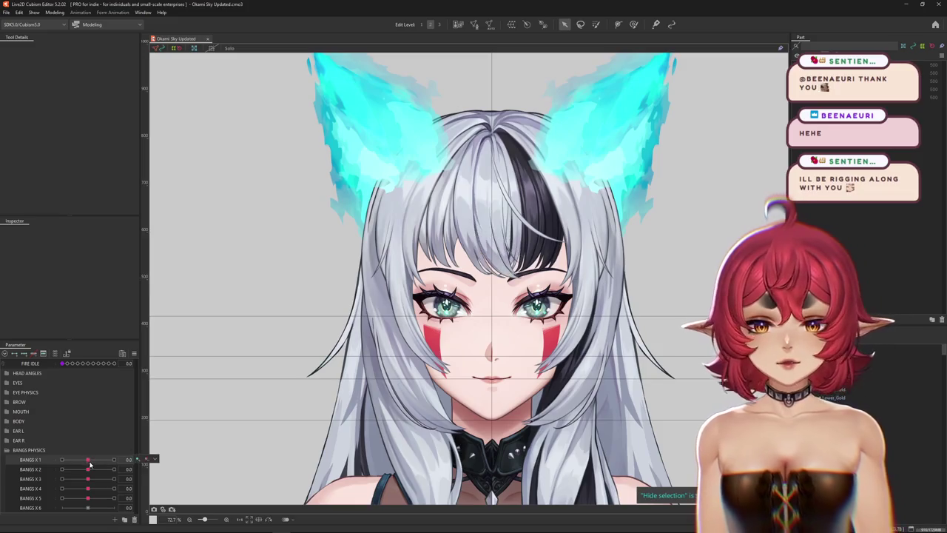
pyautogui.moveTo(88, 469); pyautogui.dragTo(82, 471)
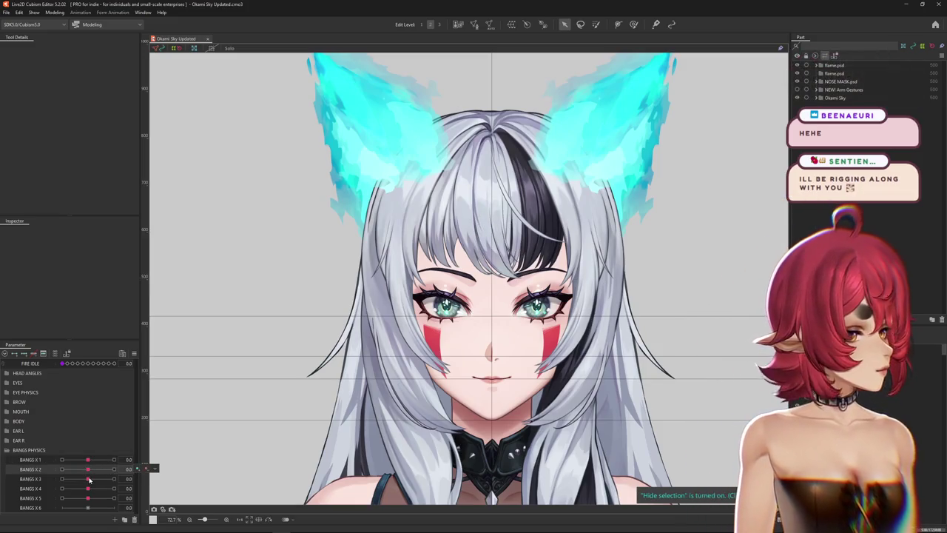
pyautogui.moveTo(90, 480); pyautogui.dragTo(94, 490)
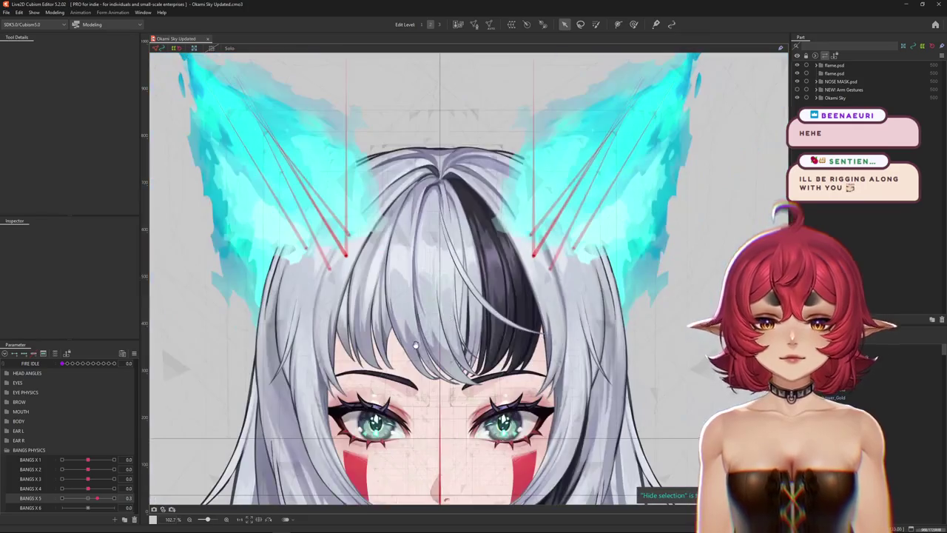
pyautogui.moveTo(81, 499)
pyautogui.mouseDown()
pyautogui.moveTo(99, 485)
pyautogui.moveTo(92, 489)
pyautogui.moveTo(100, 460)
pyautogui.mouseUp()
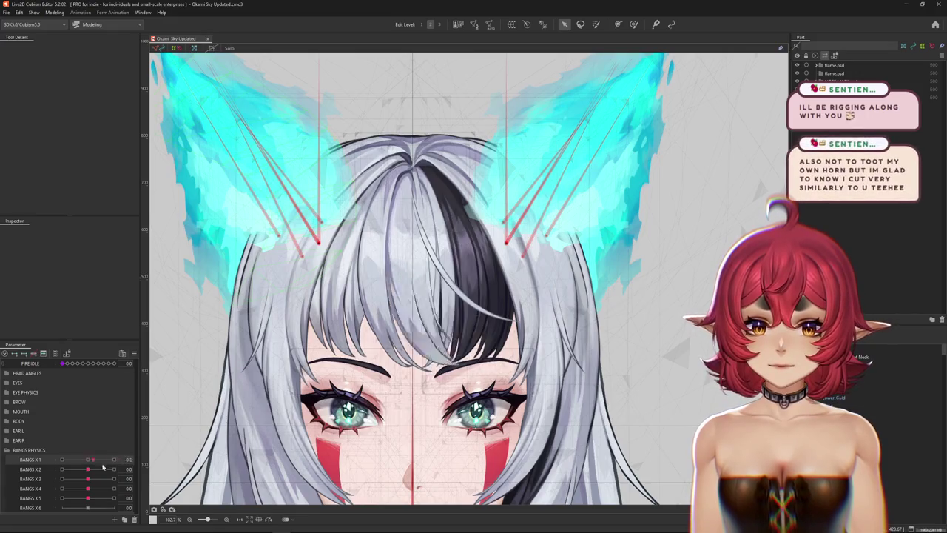
# Select the Bangs_2 Copy strand and inspect the existing White bangs9 warp deformer.
pyautogui.scroll(2, 434, 344)
pyautogui.rightClick(434, 344)
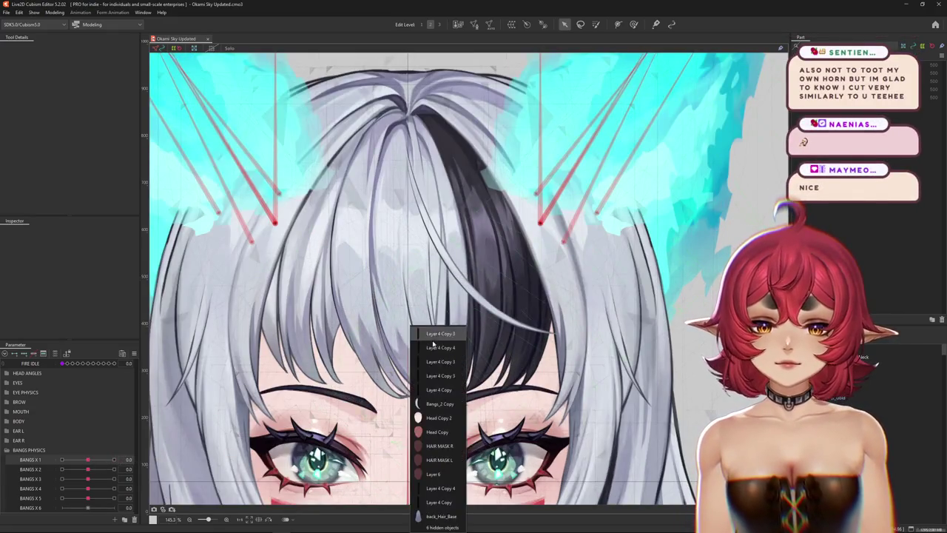
pyautogui.click(428, 407)
pyautogui.moveTo(487, 349)
pyautogui.mouseDown()
pyautogui.moveTo(552, 311)
pyautogui.moveTo(563, 361)
pyautogui.mouseUp()
pyautogui.hotkey('ctrl', 'h')
pyautogui.hotkey('ctrl', 'h')
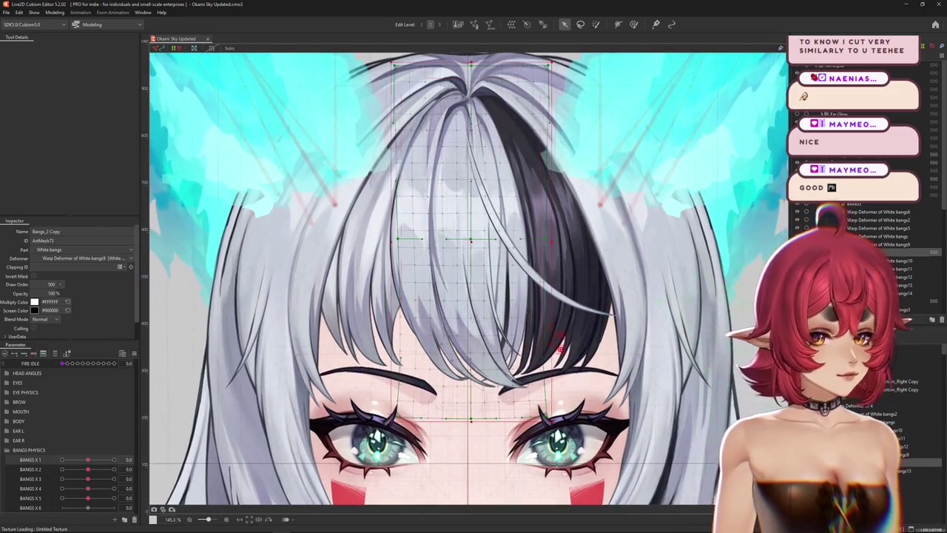
pyautogui.click(560, 348)
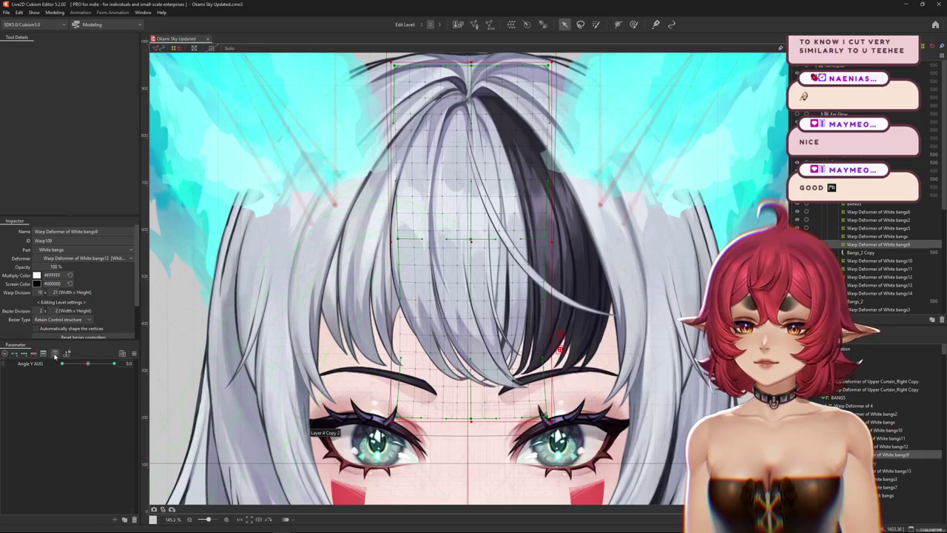
pyautogui.click(443, 222)
# Create parent warp deformer White bangs15 around Bangs_2 Copy and push BANGS X 2 to 1.0.
pyautogui.click(510, 25)
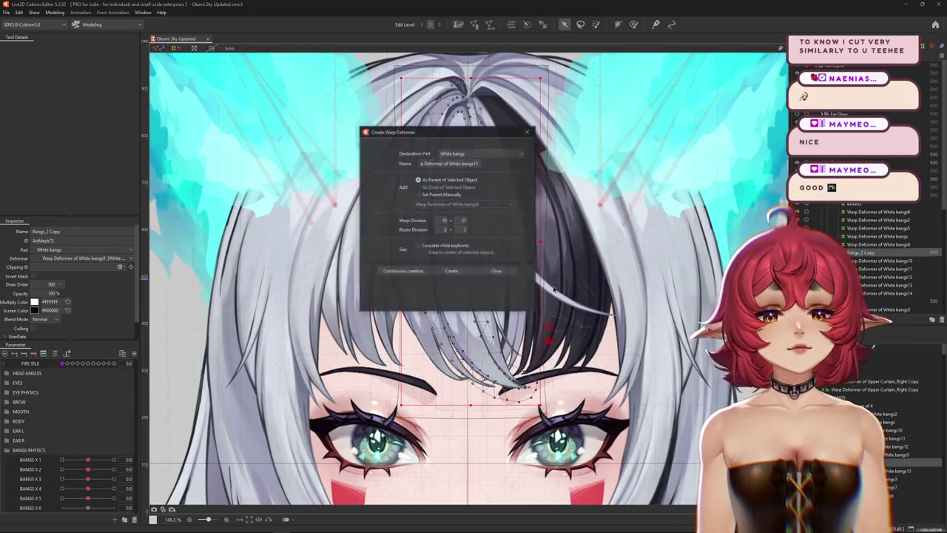
pyautogui.click(451, 272)
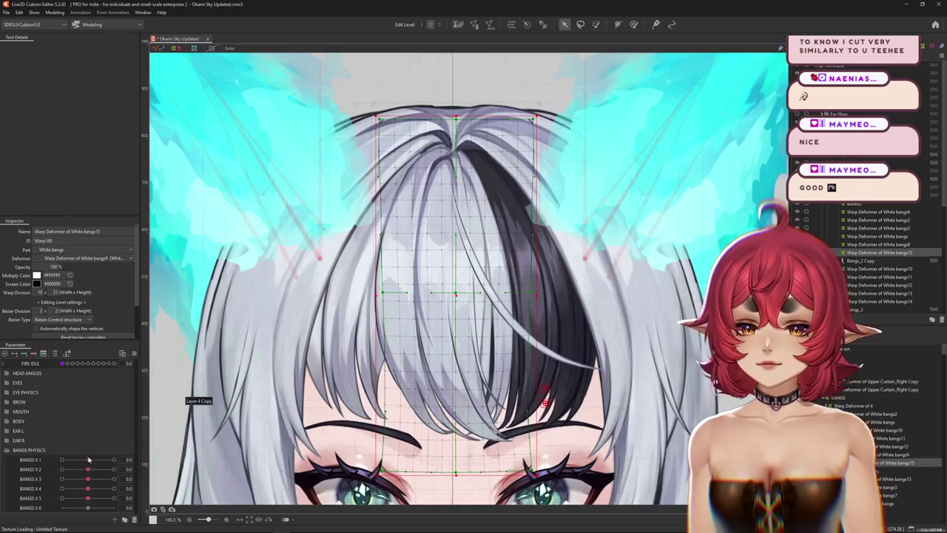
pyautogui.moveTo(88, 469)
pyautogui.mouseDown()
pyautogui.moveTo(102, 469)
pyautogui.moveTo(88, 469)
pyautogui.mouseUp()
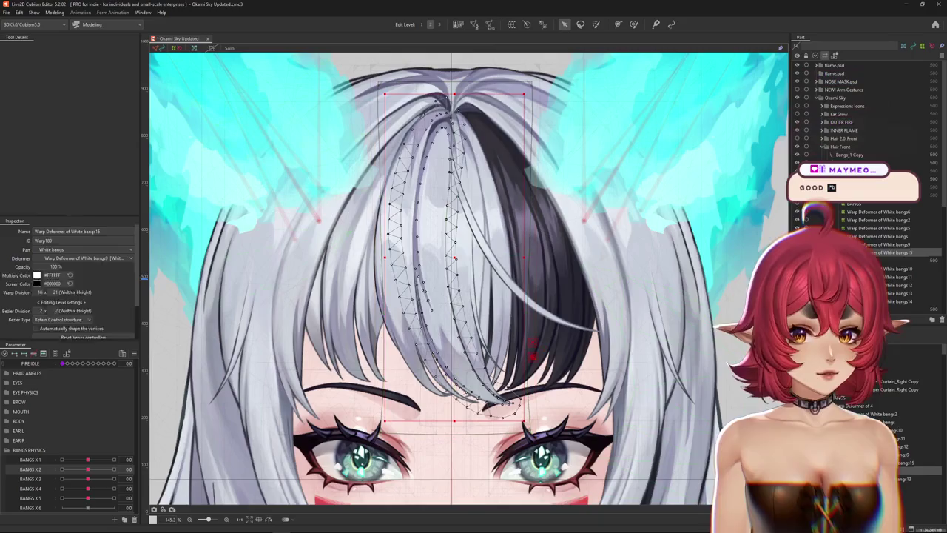
pyautogui.click(474, 270)
pyautogui.click(474, 270)
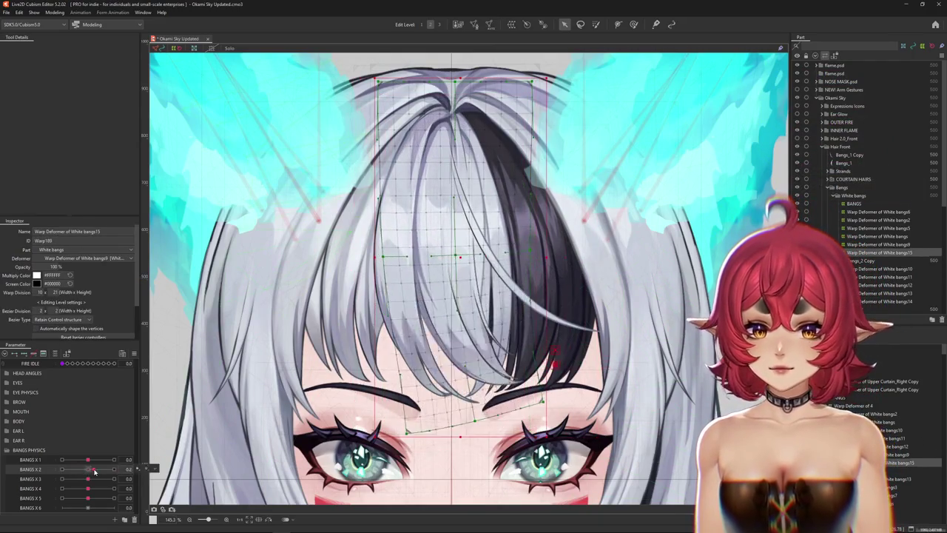
pyautogui.moveTo(89, 471); pyautogui.dragTo(576, 328)
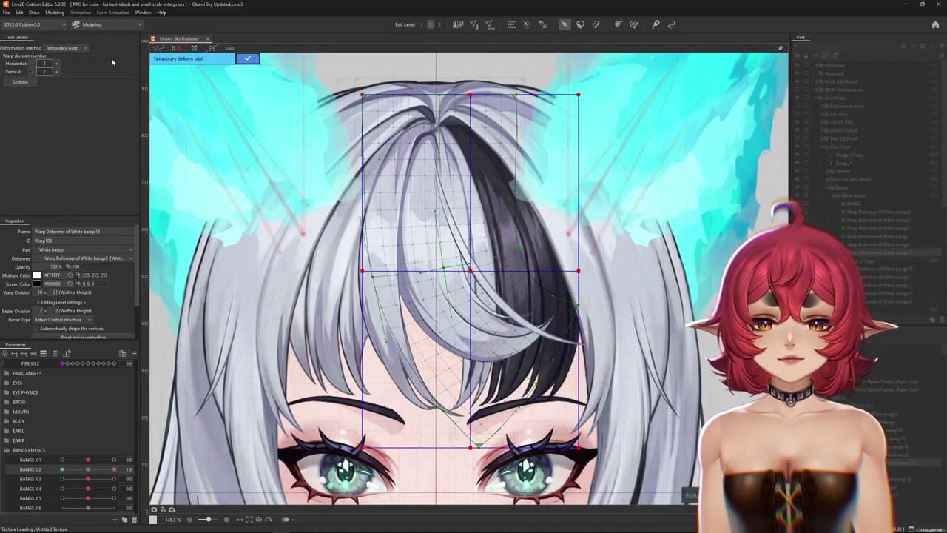
# Bend the White bangs15 grid along a Temporary path into a sideways curve at BANGS X 2 1.0.
pyautogui.click(65, 47)
pyautogui.click(44, 59)
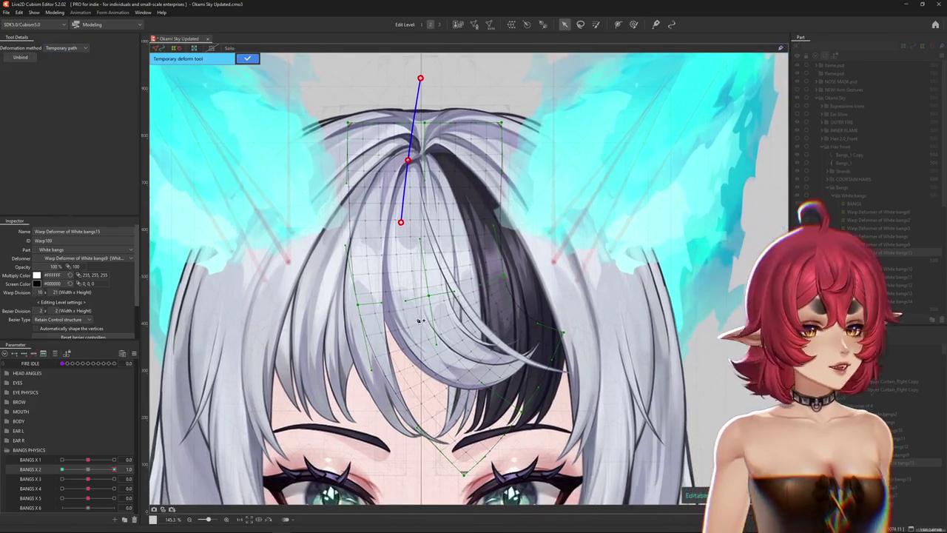
pyautogui.click(424, 346)
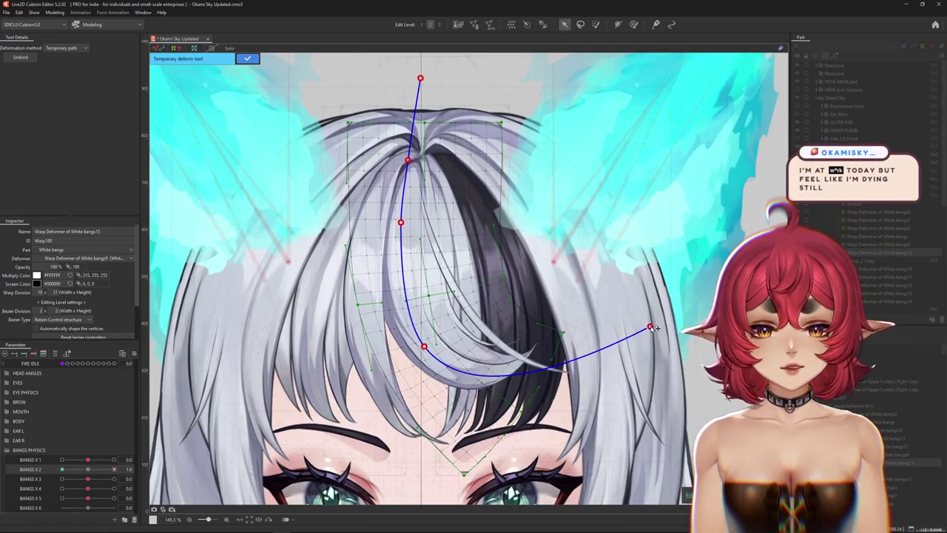
pyautogui.moveTo(433, 349); pyautogui.dragTo(430, 348)
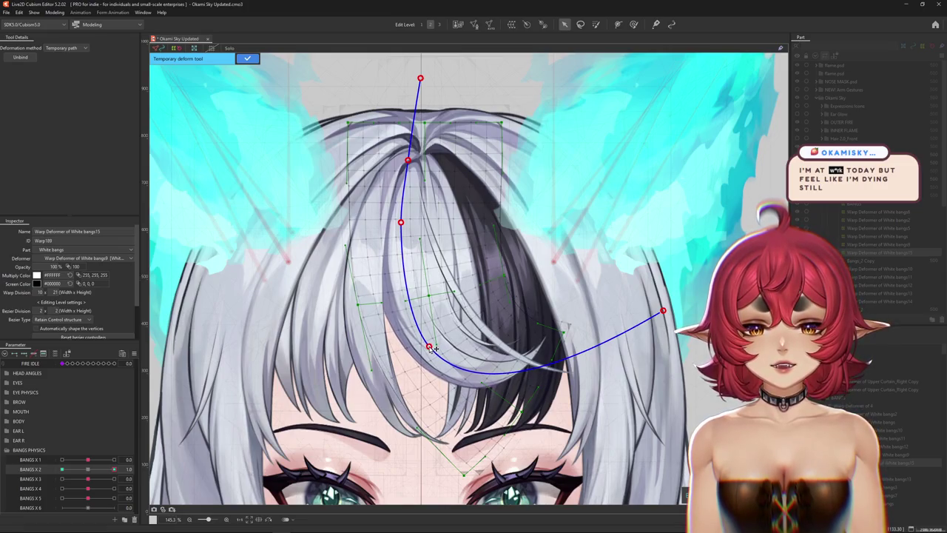
pyautogui.click(248, 58)
pyautogui.click(597, 24)
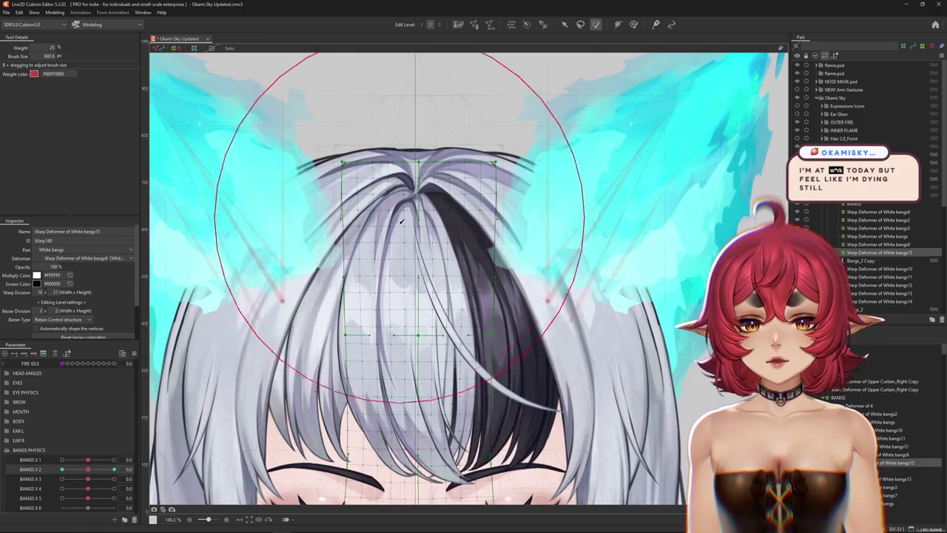
# Paint weight over the top and left of the bangs warp mesh, with BANGS X 2 at 1.0.
pyautogui.moveTo(375, 241); pyautogui.dragTo(601, 178)
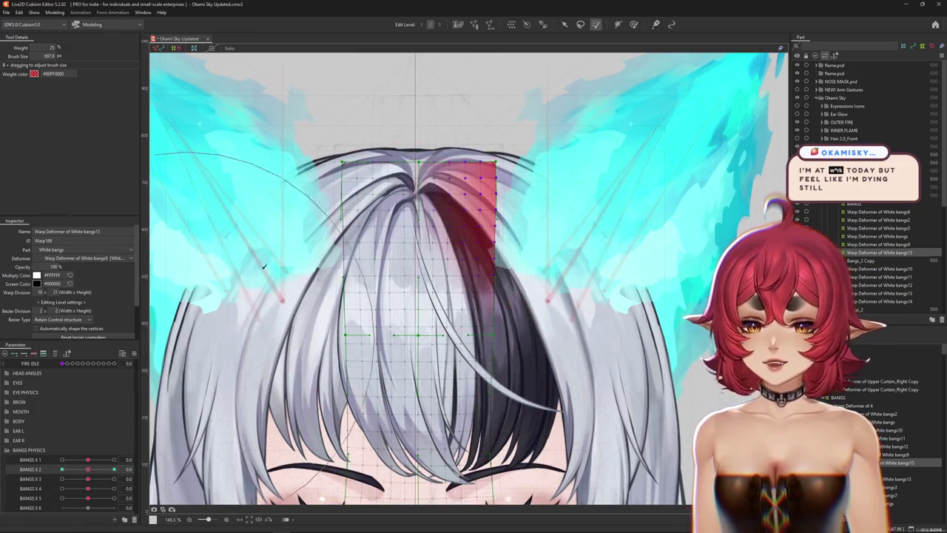
pyautogui.moveTo(263, 267); pyautogui.dragTo(330, 138)
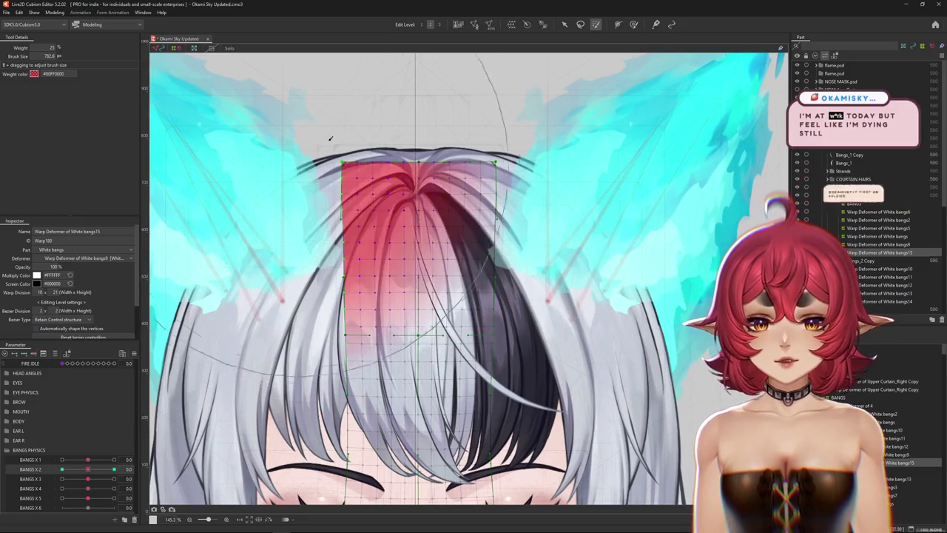
pyautogui.click(114, 469)
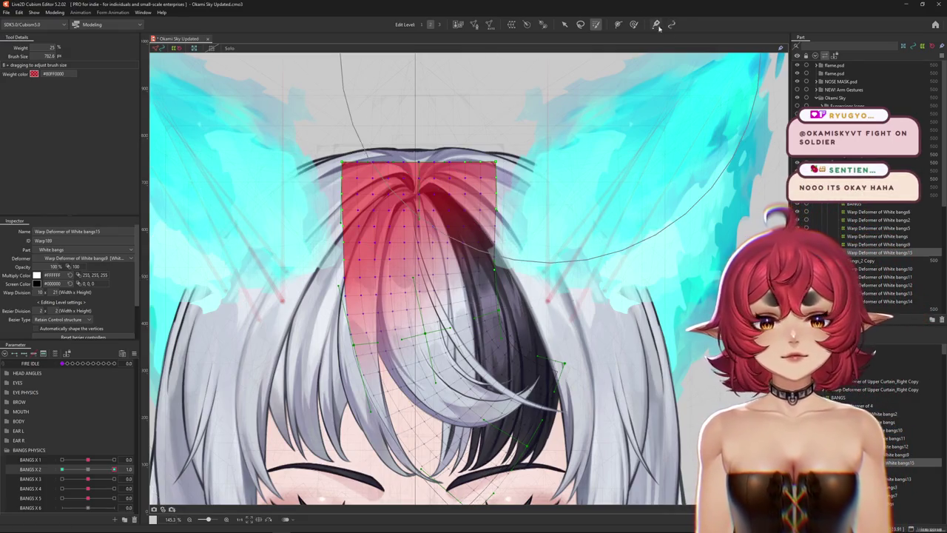
# Resize the deform brush over the bangs to refine the strand's sideways curve.
pyautogui.click(633, 25)
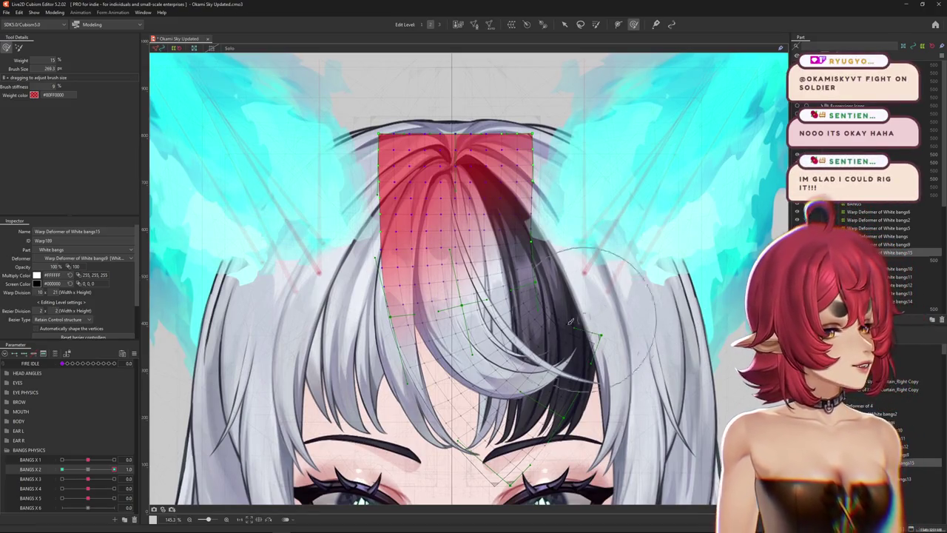
pyautogui.scroll(-2, 562, 296)
pyautogui.moveTo(562, 304); pyautogui.dragTo(508, 316)
pyautogui.scroll(2, 507, 316)
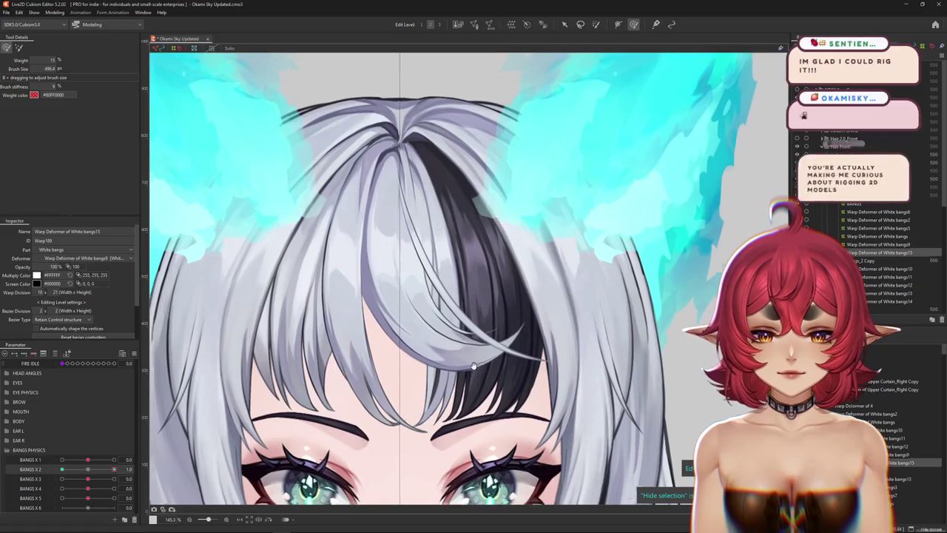
pyautogui.scroll(-1, 448, 385)
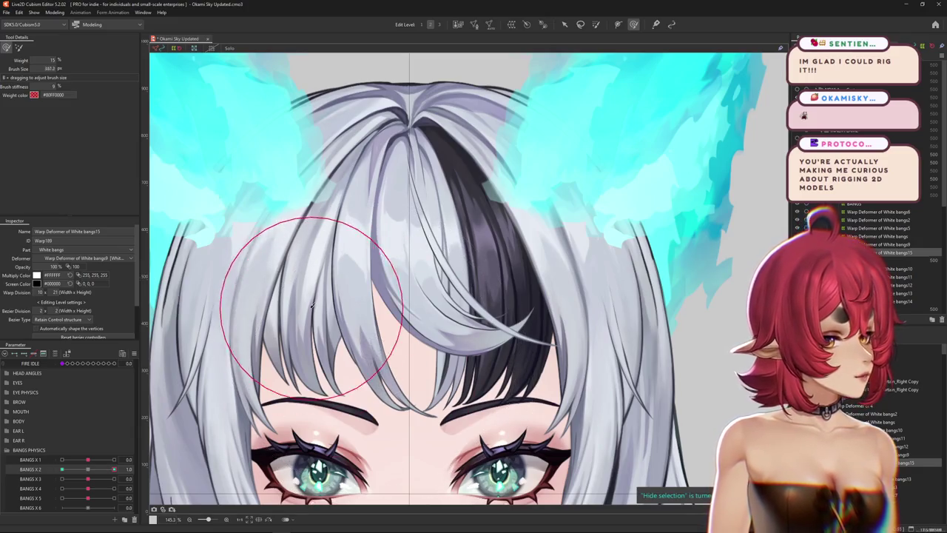
pyautogui.scroll(1, 296, 296)
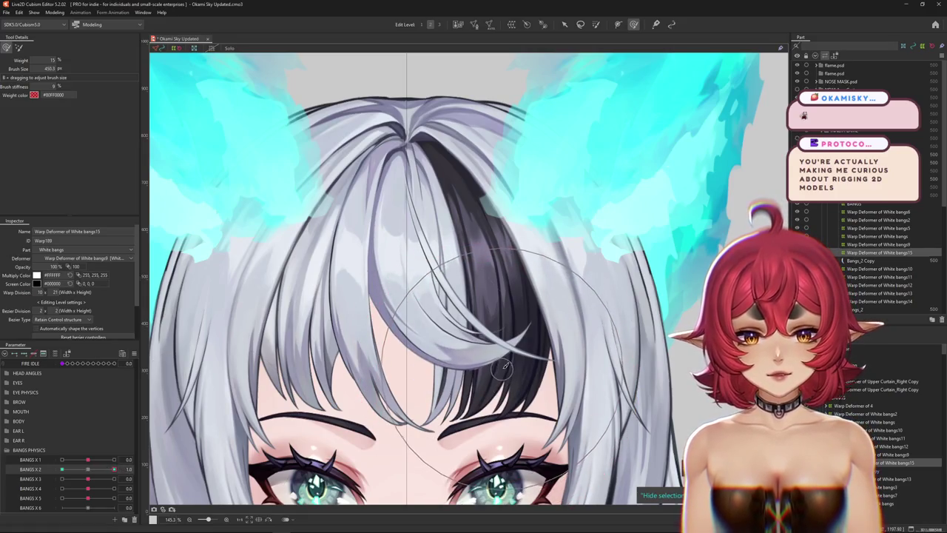
pyautogui.moveTo(501, 382); pyautogui.dragTo(359, 350)
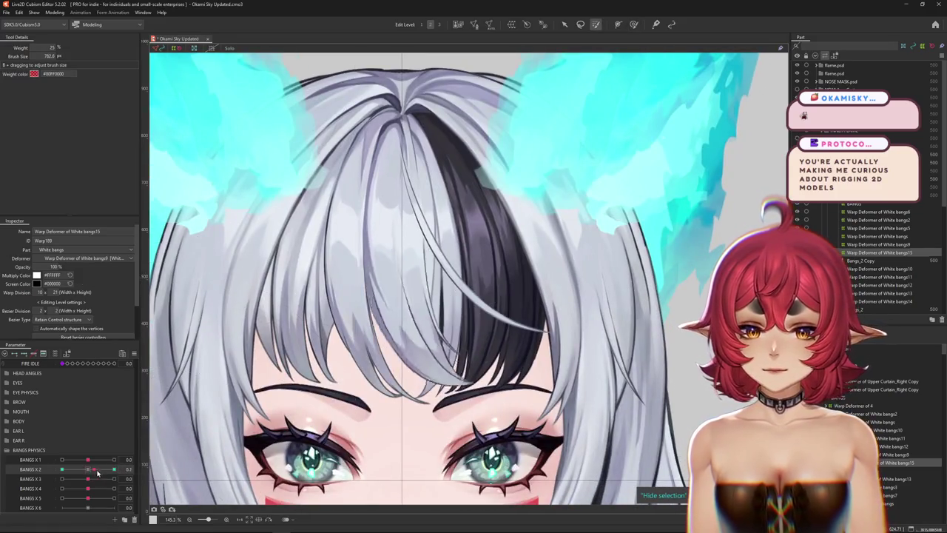
# Enlarge the deform brush to cover the White bangs15 bangs.
pyautogui.scroll(-1, 365, 185)
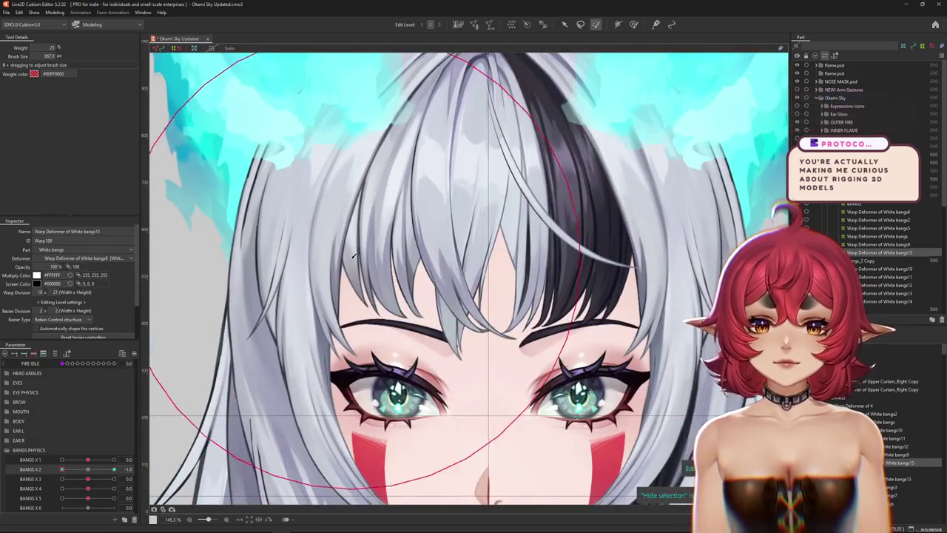
pyautogui.press('b')
pyautogui.moveTo(408, 192)
pyautogui.mouseDown()
pyautogui.moveTo(418, 441)
pyautogui.moveTo(392, 441)
pyautogui.moveTo(428, 248)
pyautogui.mouseUp()
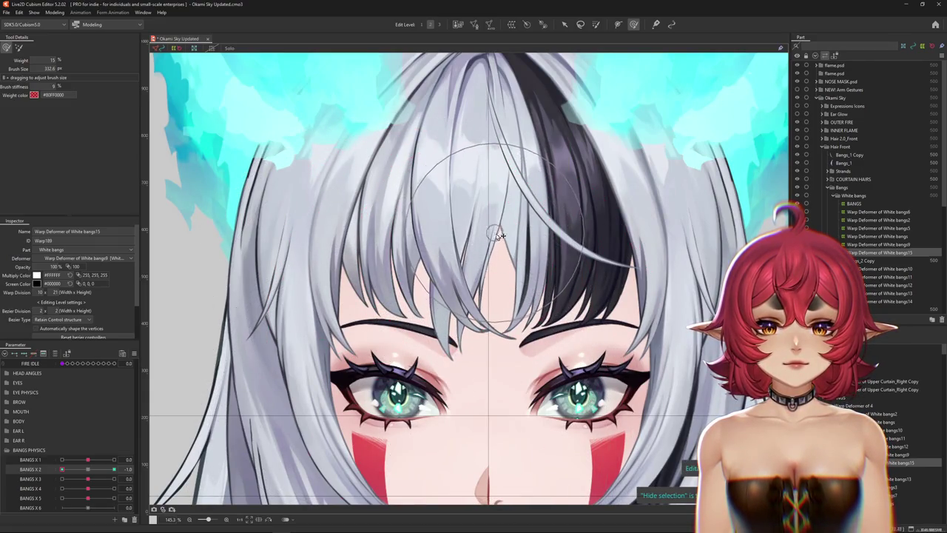
pyautogui.moveTo(502, 225); pyautogui.dragTo(381, 369)
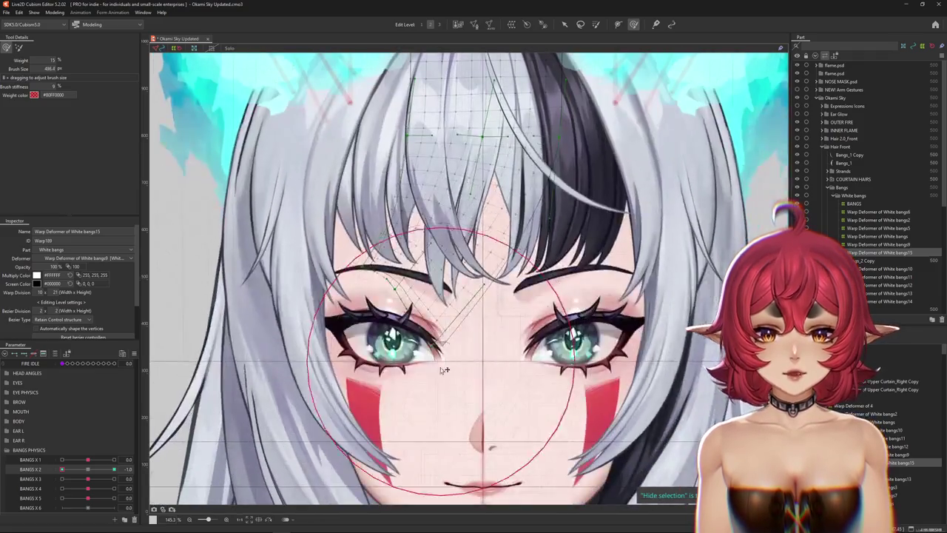
pyautogui.scroll(-1, 337, 343)
pyautogui.scroll(1, 178, 224)
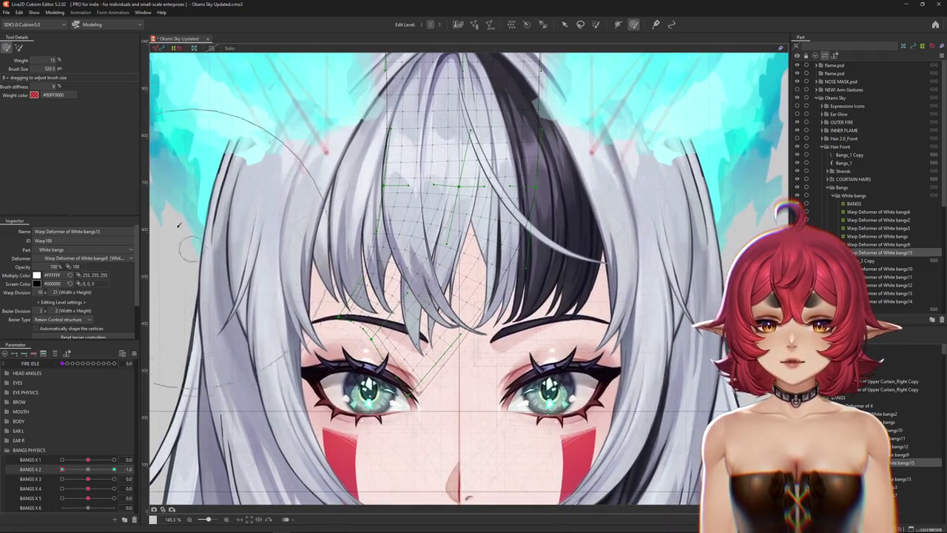
# Push the bangs mesh so the strand curls onto the dark streak, then check the opposite BANGS X 2 extreme.
pyautogui.click(18, 48)
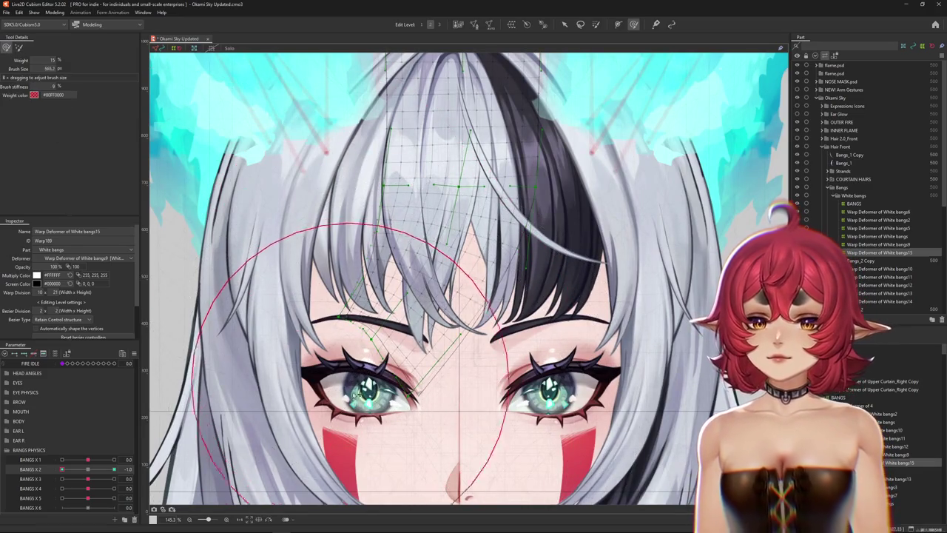
pyautogui.moveTo(429, 274); pyautogui.dragTo(355, 274)
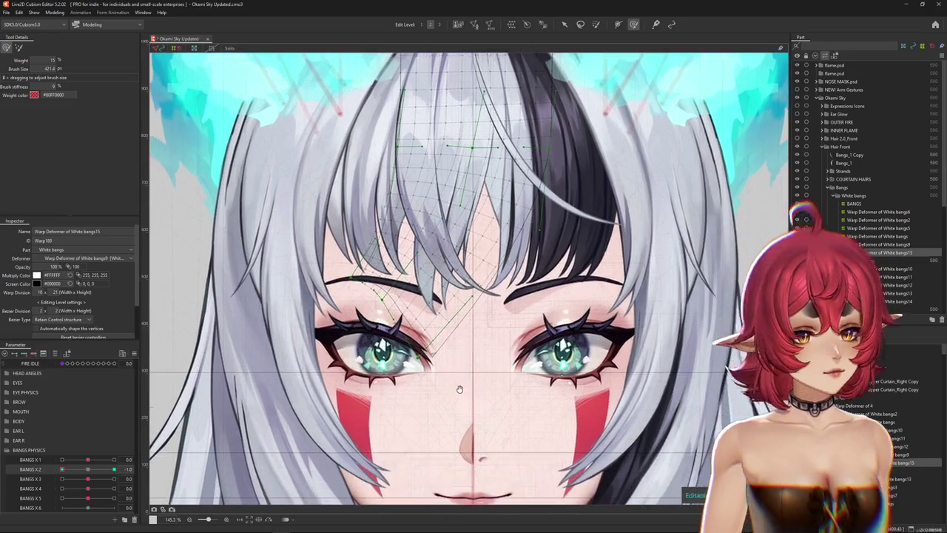
pyautogui.moveTo(455, 429)
pyautogui.mouseDown()
pyautogui.moveTo(454, 391)
pyautogui.moveTo(399, 284)
pyautogui.mouseUp()
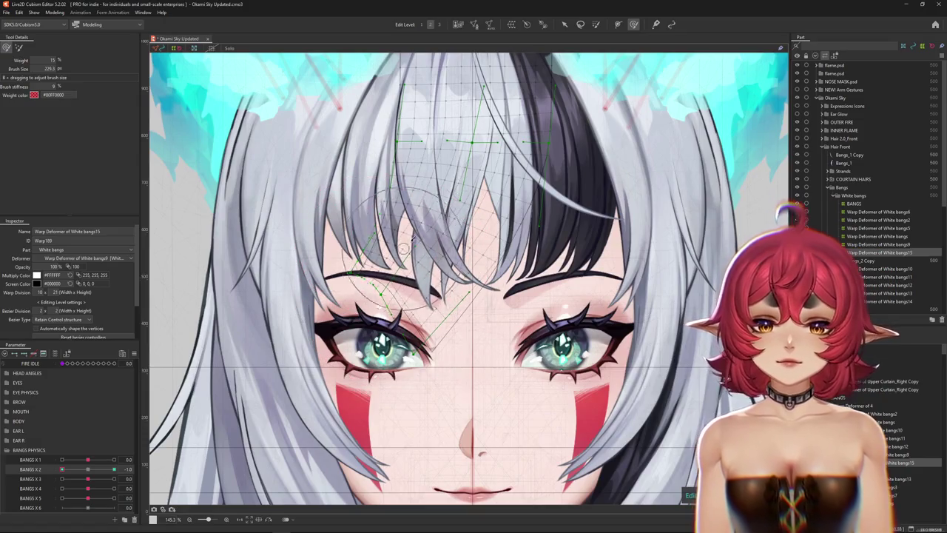
pyautogui.moveTo(62, 469)
pyautogui.mouseDown()
pyautogui.moveTo(112, 472)
pyautogui.moveTo(37, 477)
pyautogui.mouseUp()
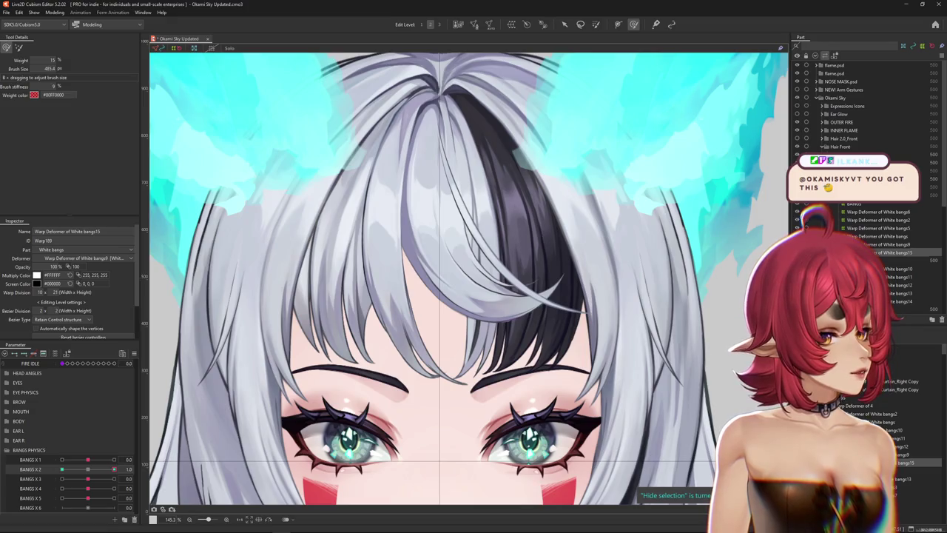
pyautogui.scroll(-3, 646, 226)
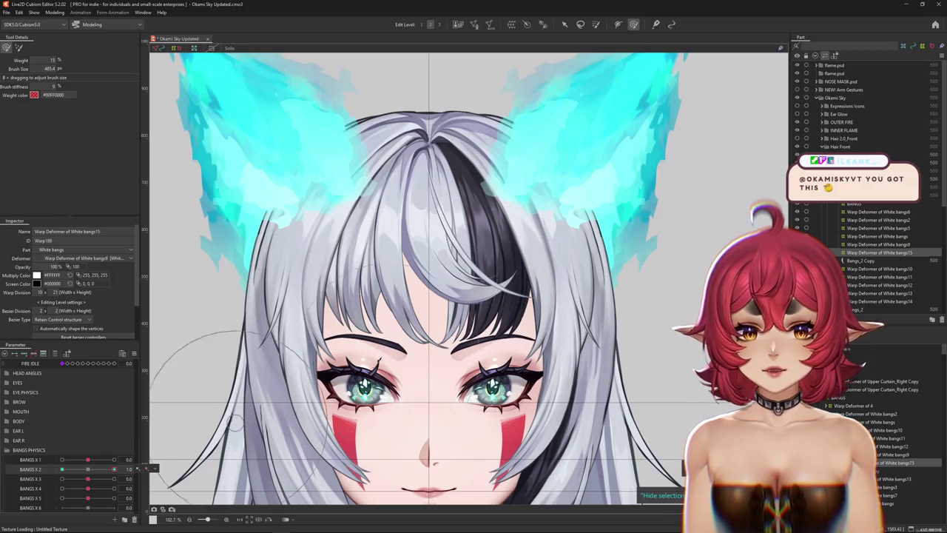
# Push-brush the bangs deformer into shape and hide the grid to preview the strand.
pyautogui.moveTo(459, 296); pyautogui.dragTo(503, 296)
pyautogui.click(19, 47)
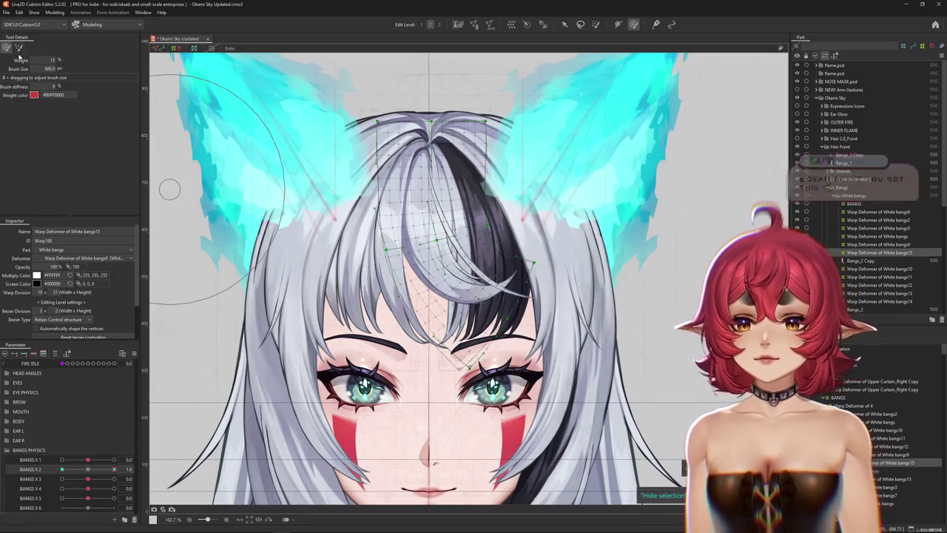
pyautogui.moveTo(473, 333); pyautogui.dragTo(518, 336)
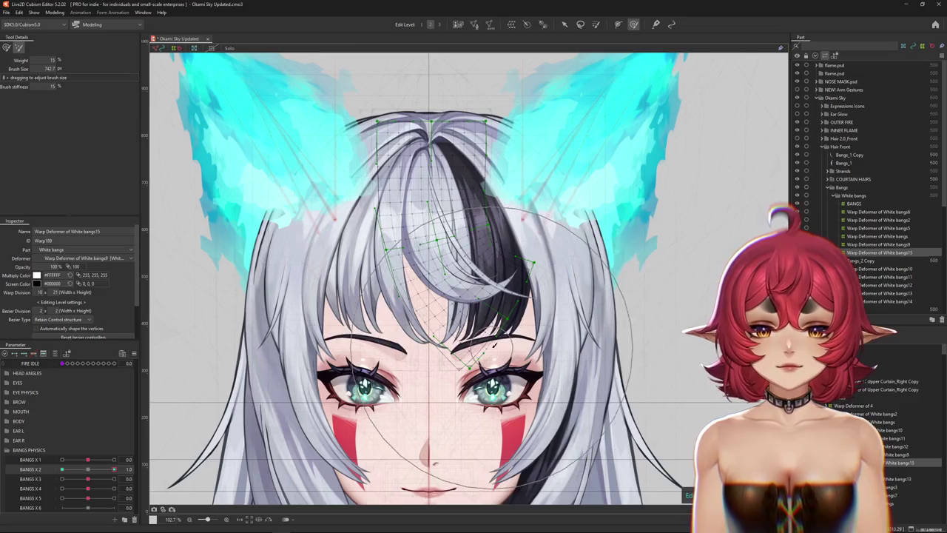
pyautogui.click(651, 460)
# Test BANGS X 2 at -1.0 and 1.0, reset it to 0, and open the BANGS X 3 options.
pyautogui.moveTo(89, 469); pyautogui.dragTo(61, 470)
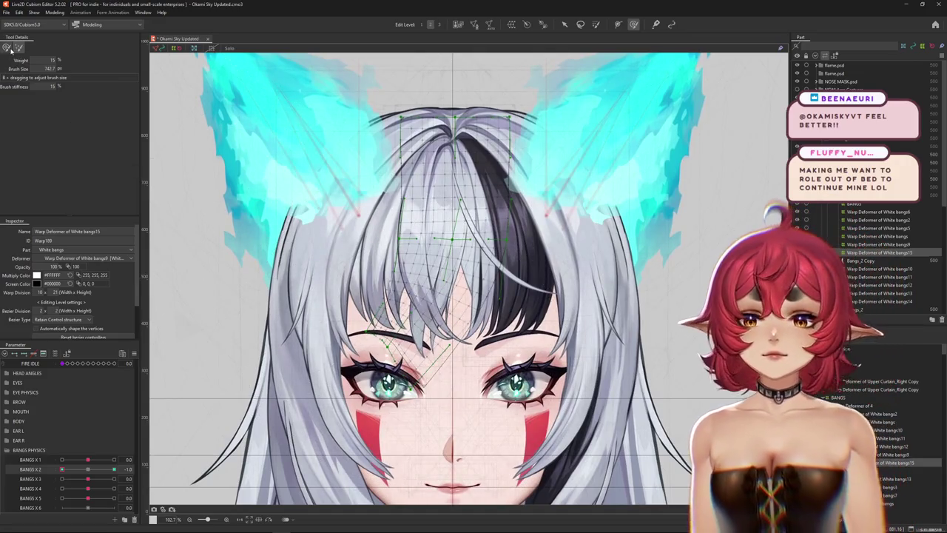
pyautogui.moveTo(85, 471); pyautogui.dragTo(136, 479)
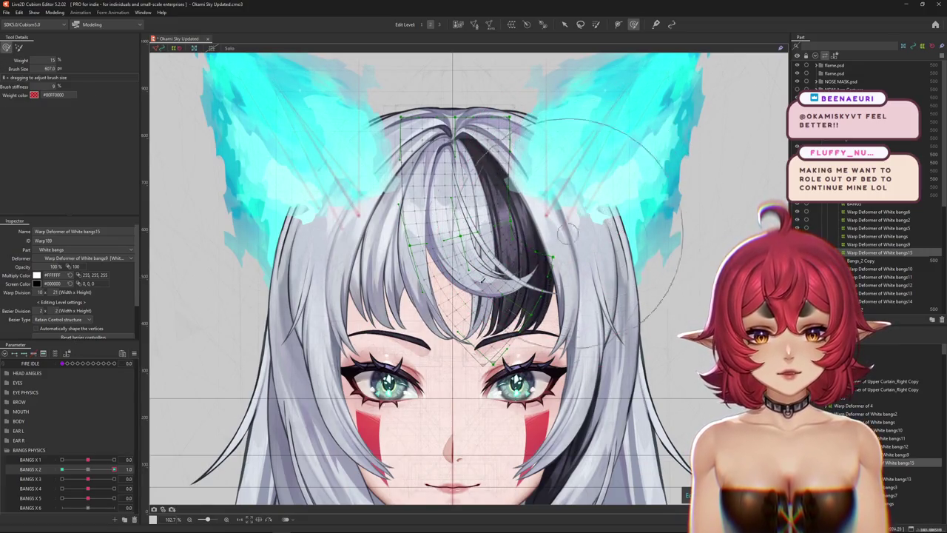
pyautogui.click(88, 470)
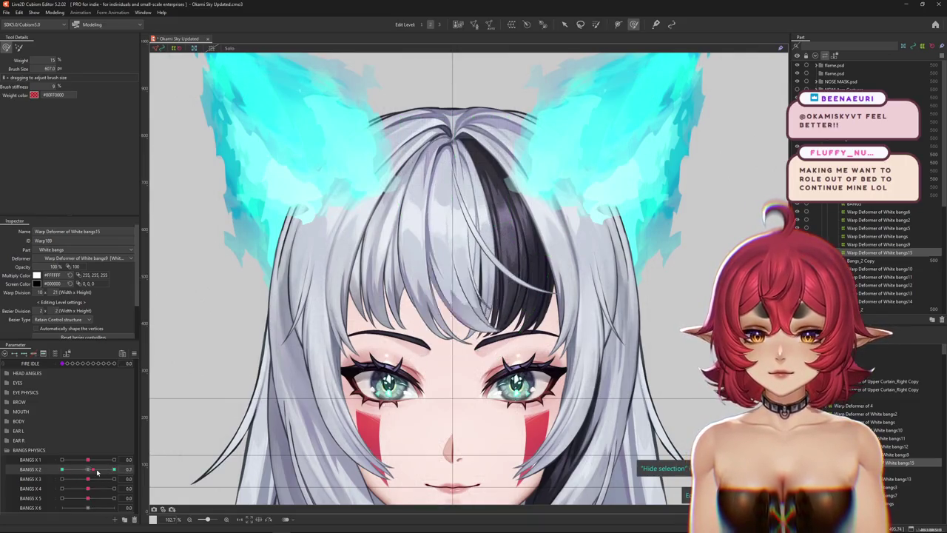
pyautogui.rightClick(144, 478)
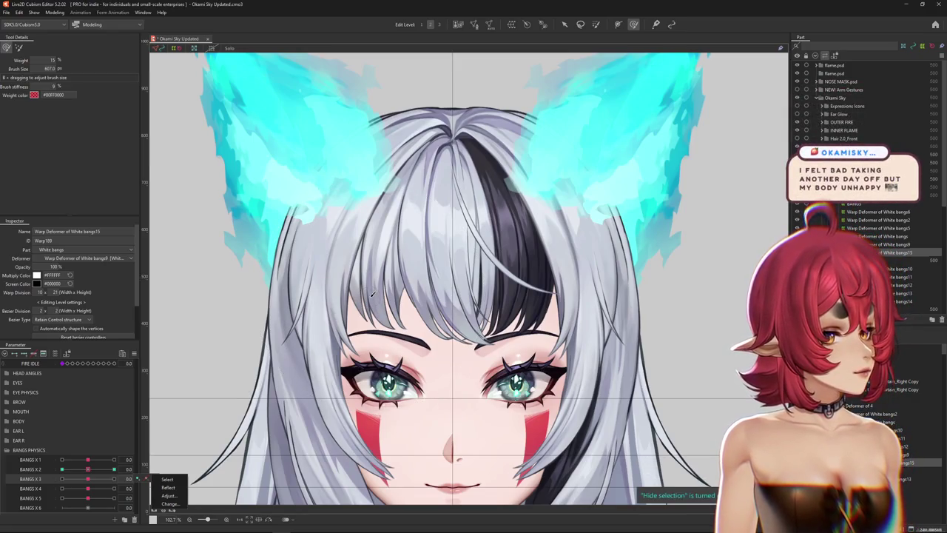
pyautogui.scroll(5, 522, 281)
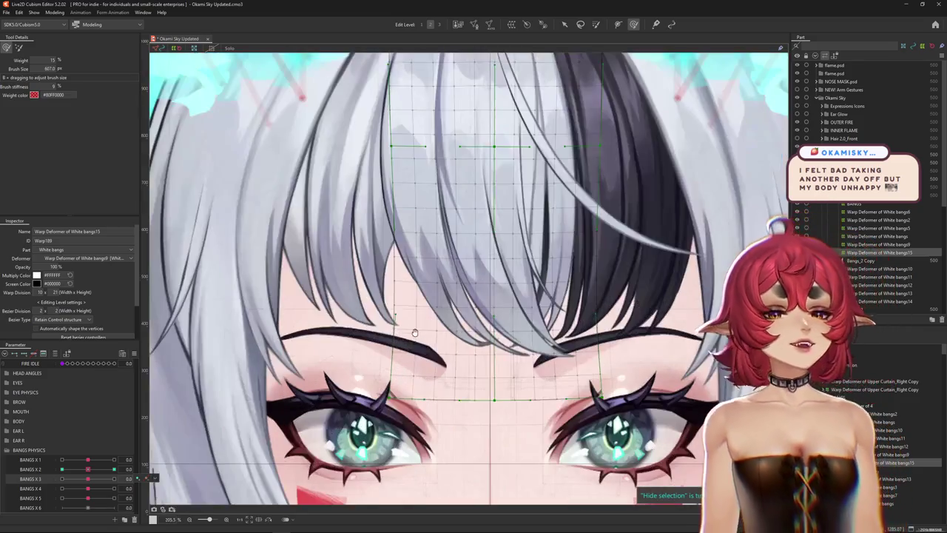
pyautogui.moveTo(88, 469); pyautogui.dragTo(112, 470)
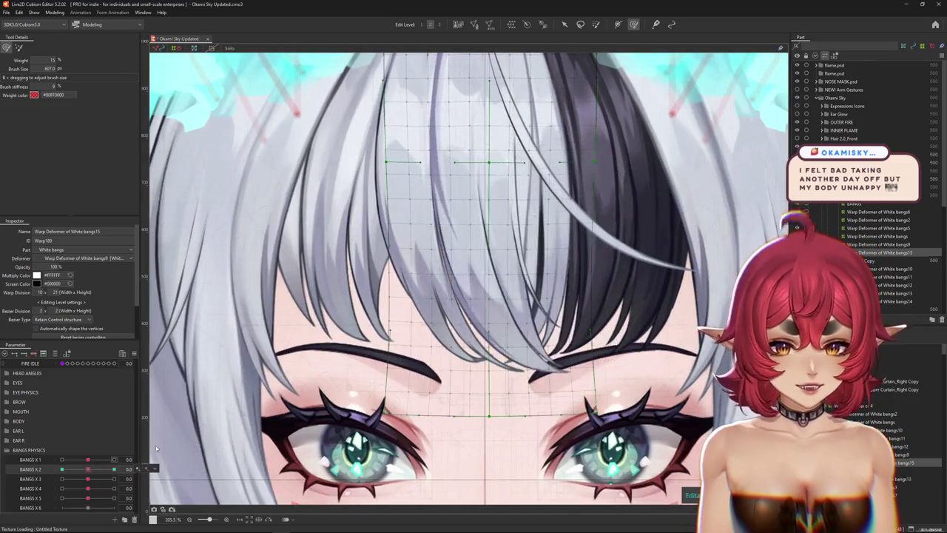
pyautogui.hscroll(2, 197, 426)
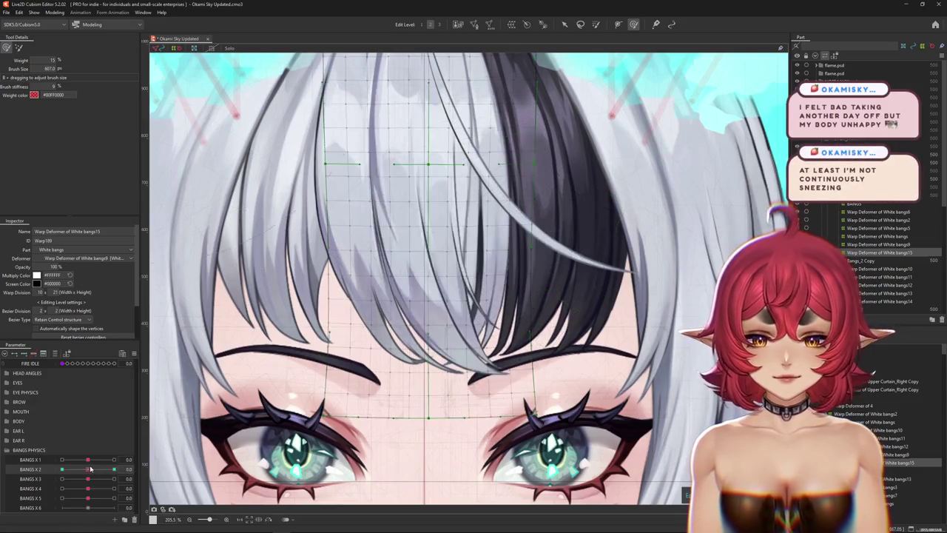
pyautogui.scroll(-3, 487, 307)
pyautogui.scroll(1, 488, 307)
# Select Bangs_2 Copy, create the White bangs16 warp deformer, and set BANGS X 3 to 1.0.
pyautogui.click(894, 460)
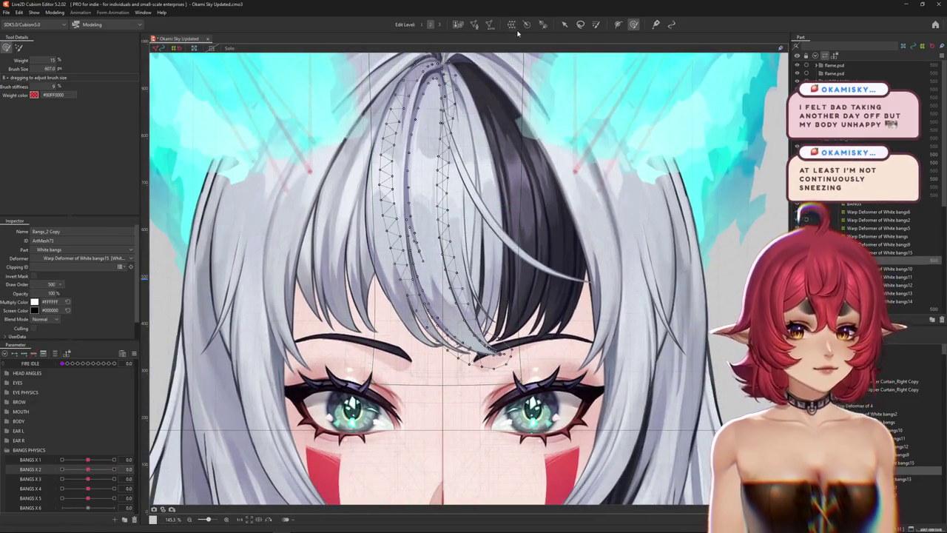
pyautogui.click(511, 24)
pyautogui.click(450, 271)
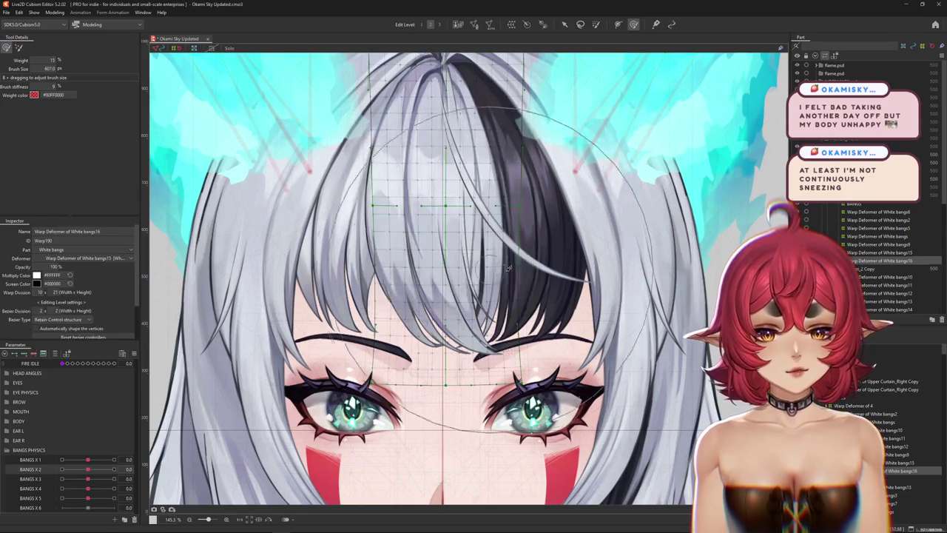
pyautogui.moveTo(87, 469); pyautogui.dragTo(113, 469)
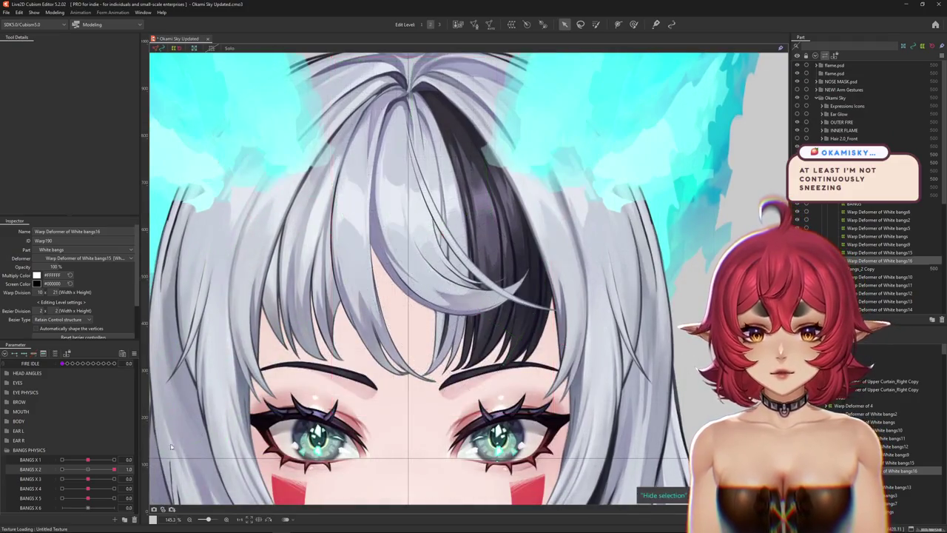
pyautogui.moveTo(87, 478); pyautogui.dragTo(91, 484)
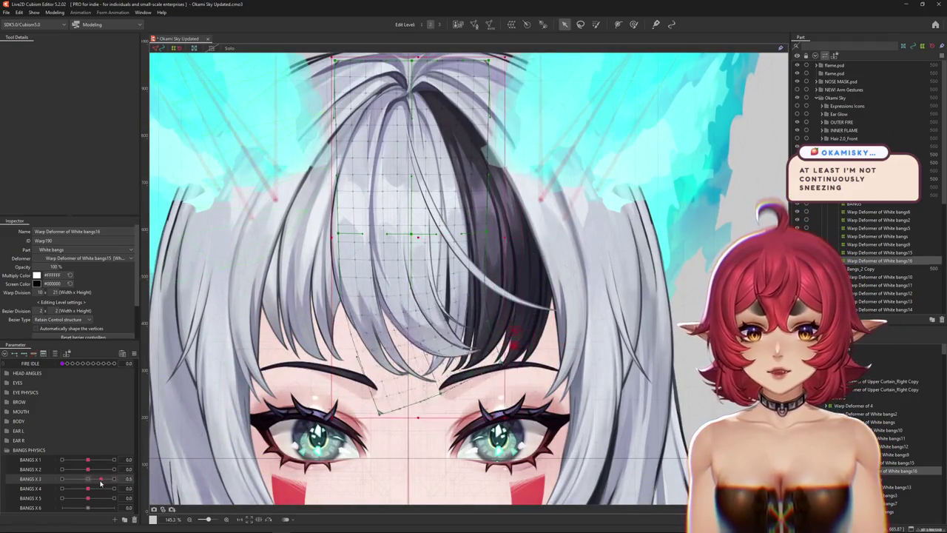
pyautogui.moveTo(87, 479); pyautogui.dragTo(113, 478)
# Switch temporary deformation to Temporary path, bend the bangs rightward, and apply the curve.
pyautogui.press('t')
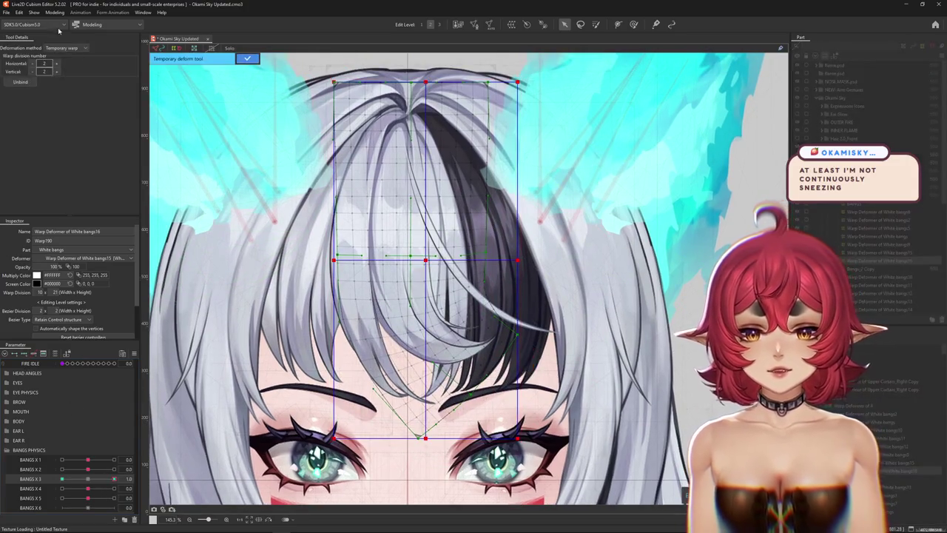
pyautogui.click(61, 48)
pyautogui.click(66, 100)
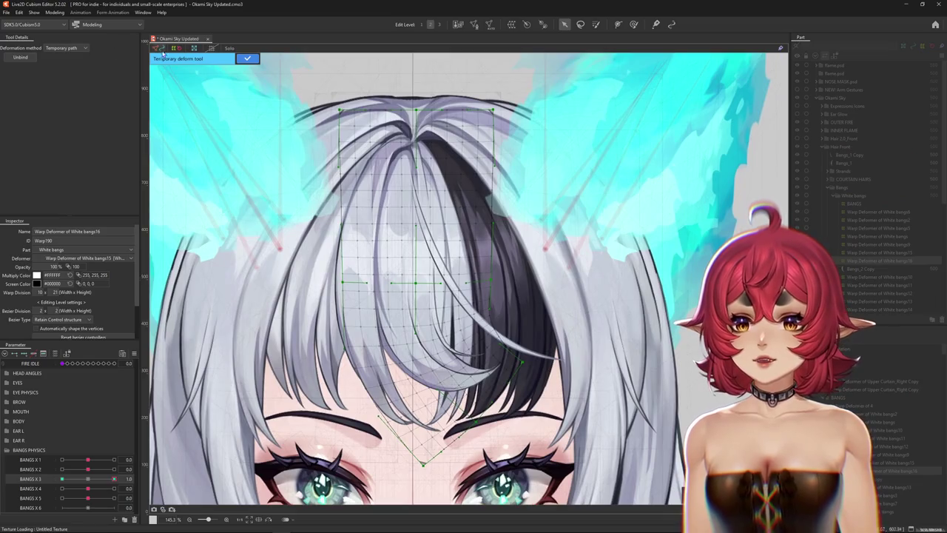
pyautogui.click(81, 49)
pyautogui.click(62, 101)
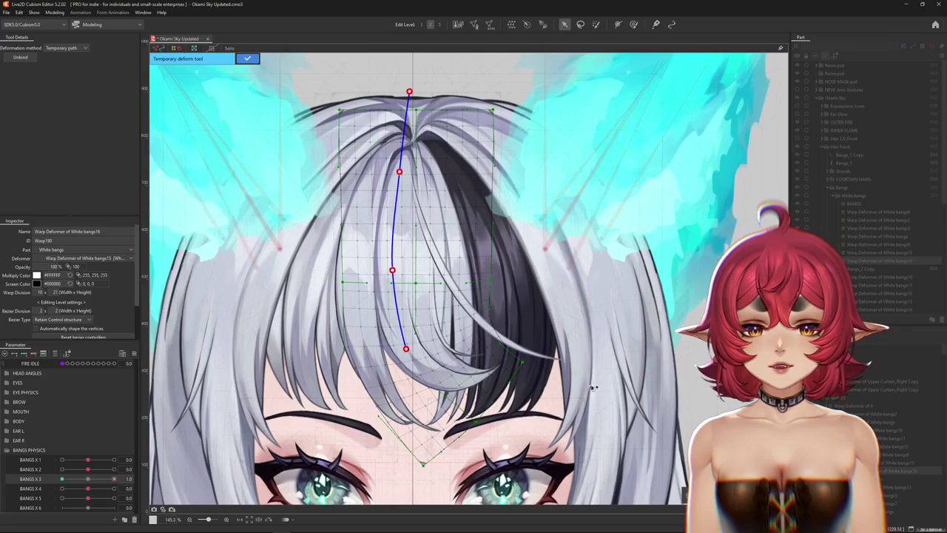
pyautogui.scroll(-2, 360, 160)
pyautogui.moveTo(428, 298); pyautogui.dragTo(432, 289)
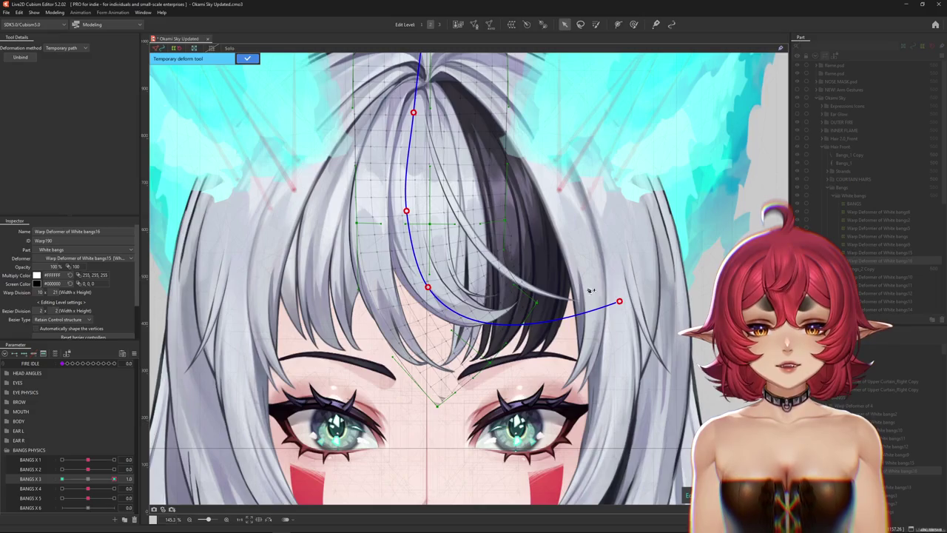
pyautogui.press('Return')
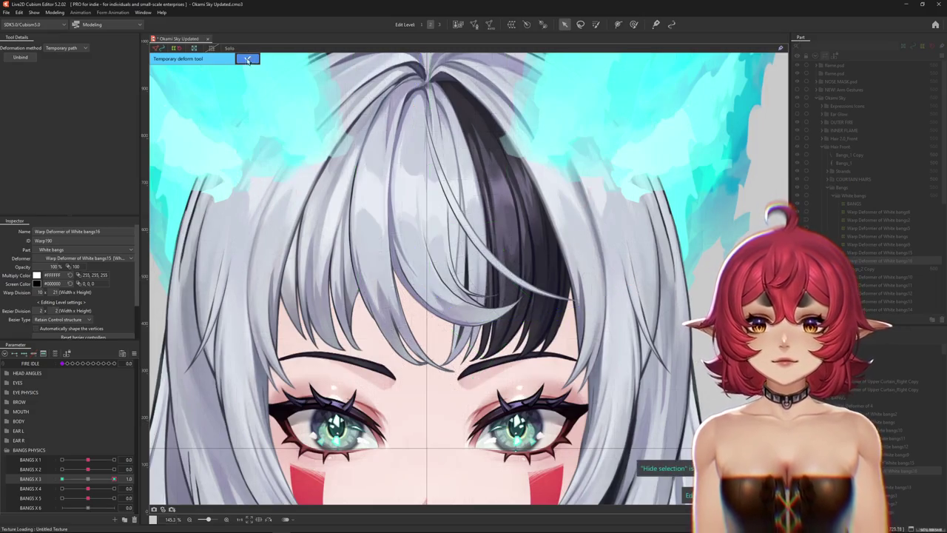
pyautogui.press('b')
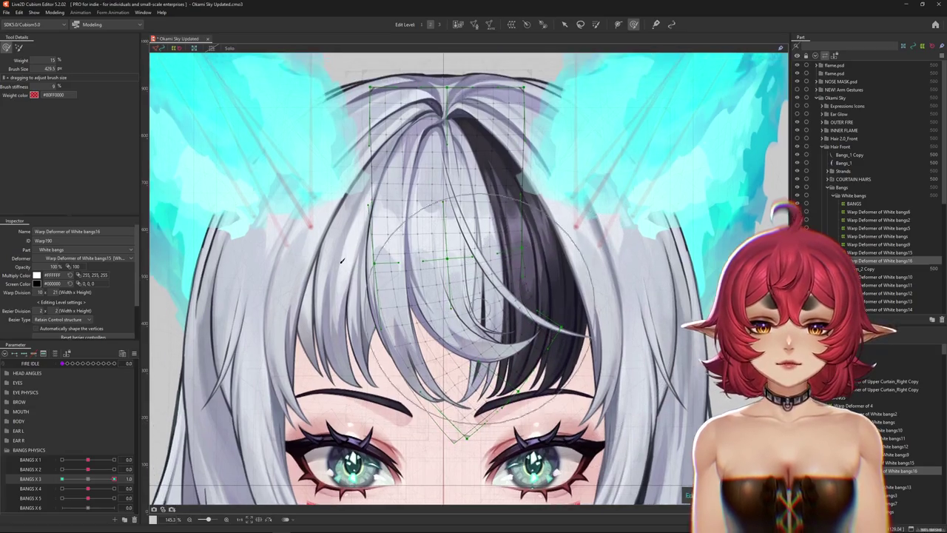
# Switch to the weight-painting brush and reset BANGS X 3 to its rest value.
pyautogui.scroll(1, 166, 191)
pyautogui.moveTo(114, 479)
pyautogui.mouseDown()
pyautogui.moveTo(98, 477)
pyautogui.moveTo(114, 478)
pyautogui.mouseUp()
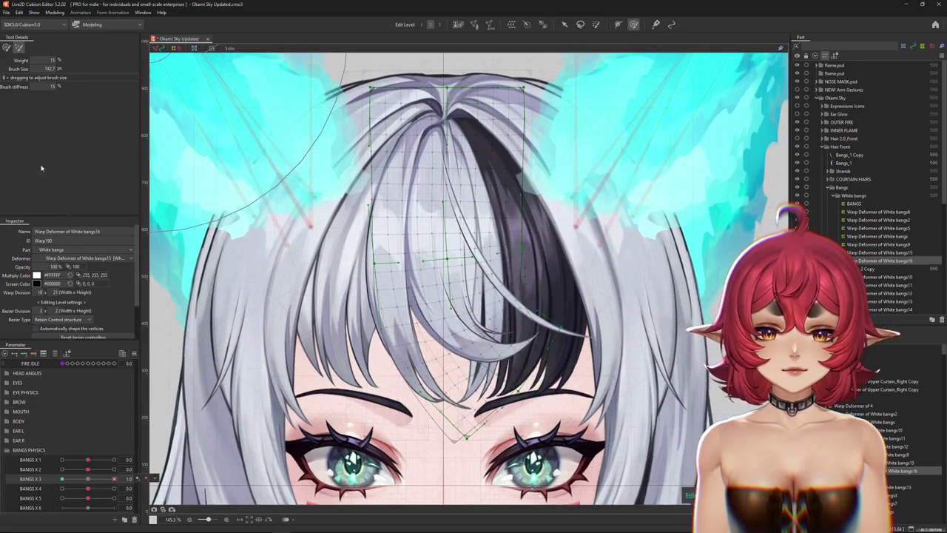
pyautogui.click(5, 48)
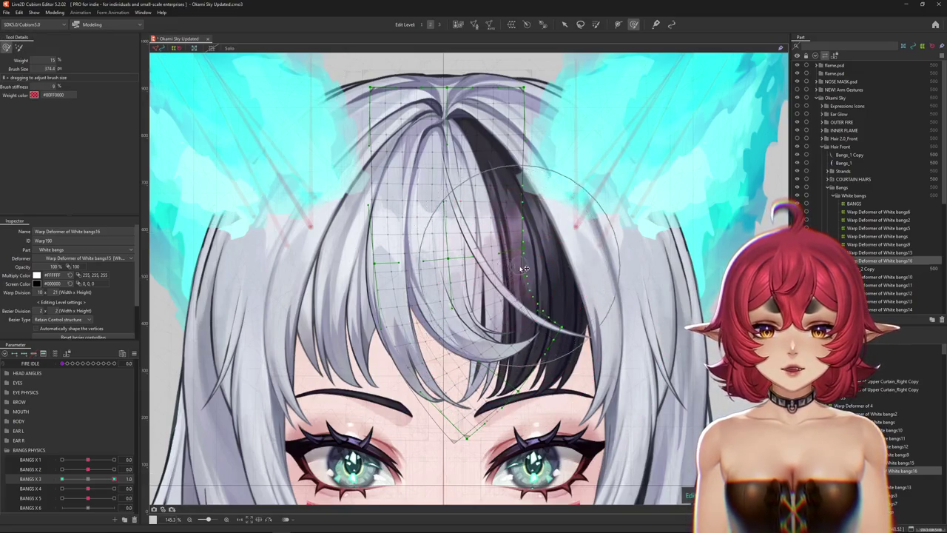
pyautogui.moveTo(315, 379); pyautogui.dragTo(307, 411)
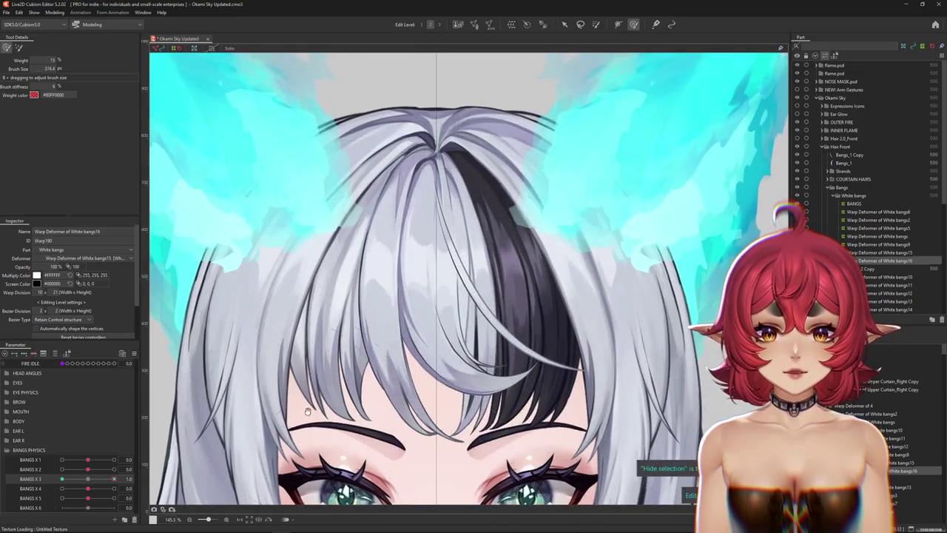
pyautogui.click(90, 479)
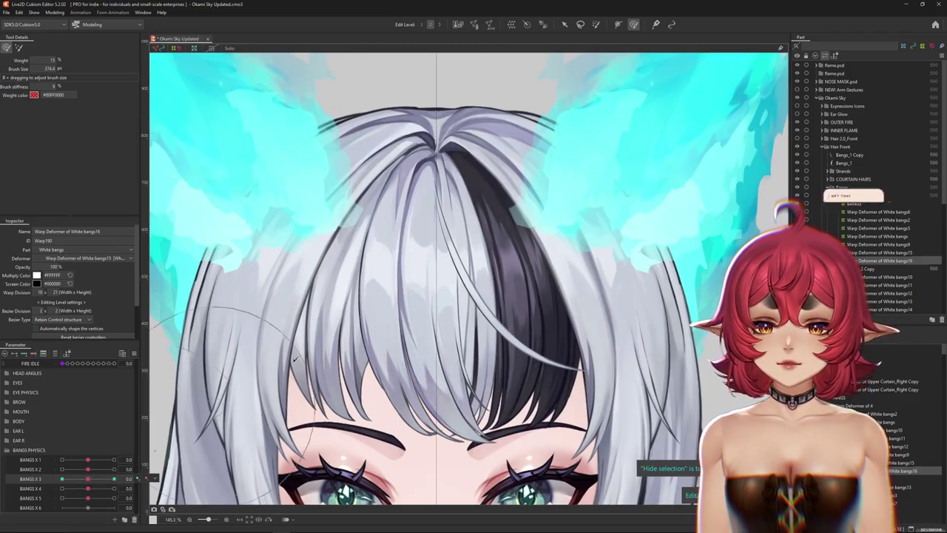
# Push BANGS X 3 to 1.0 and hide the deformer overlay to preview the bangs sway.
pyautogui.click(596, 25)
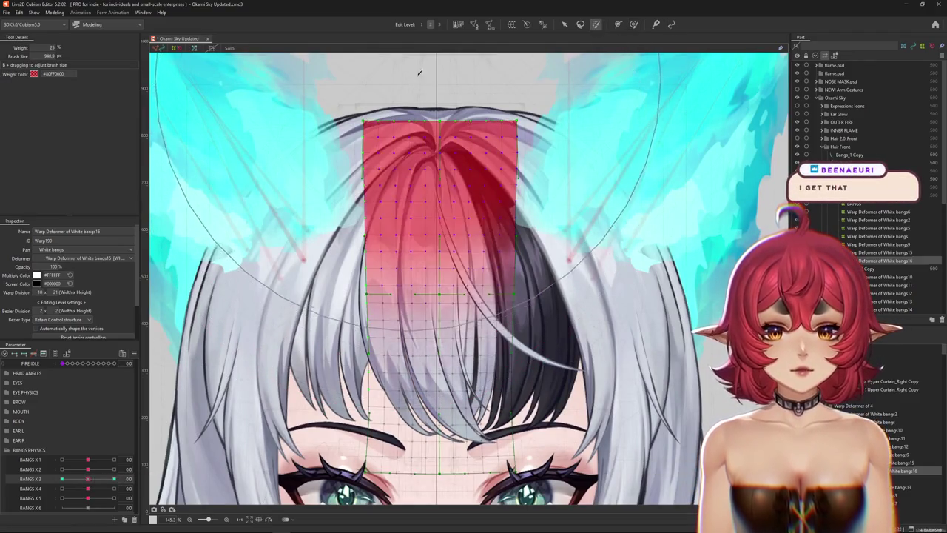
pyautogui.moveTo(90, 479); pyautogui.dragTo(114, 478)
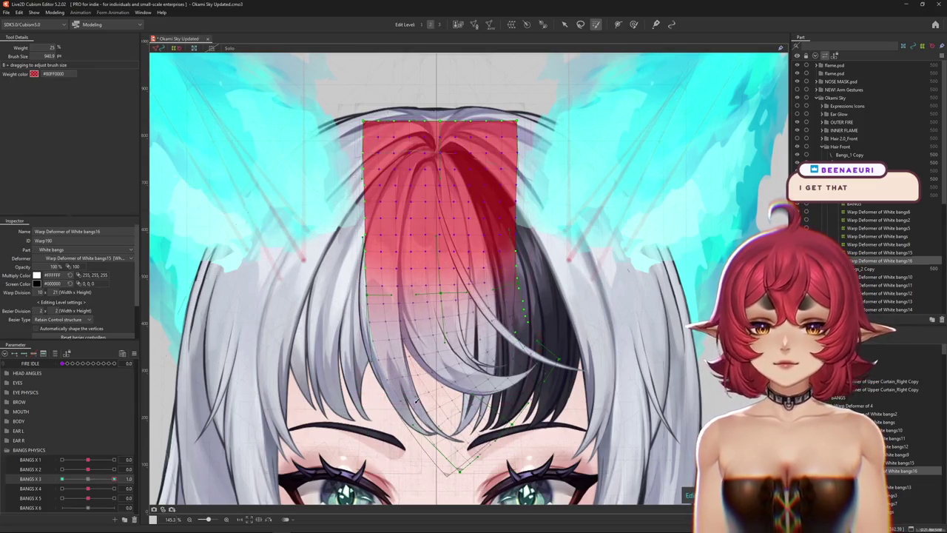
pyautogui.moveTo(598, 359); pyautogui.dragTo(603, 333)
pyautogui.hotkey('ctrl', 'h')
pyautogui.scroll(-1, 604, 339)
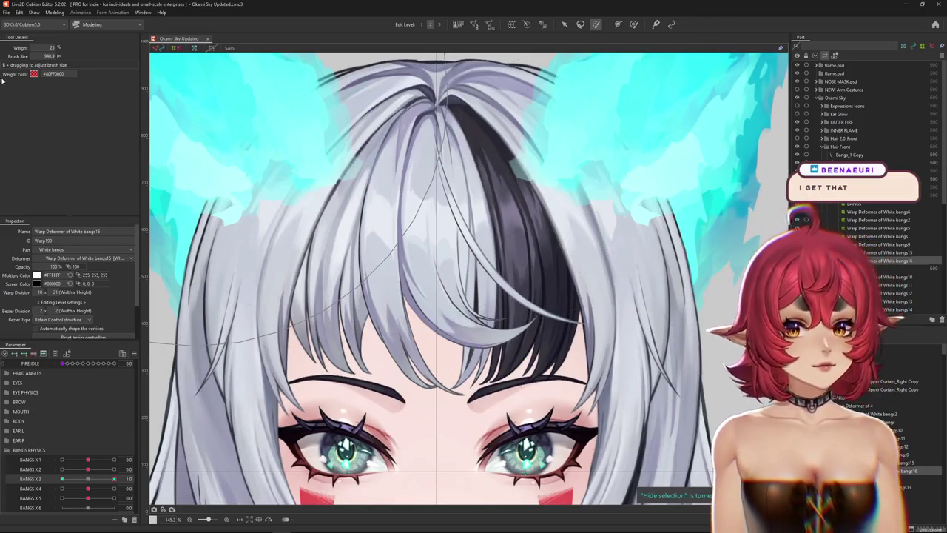
# Switch to the plain deform brush, try BANGS X 3 near -1.0, and hide the overlay.
pyautogui.click(634, 24)
pyautogui.moveTo(114, 478); pyautogui.dragTo(56, 480)
pyautogui.hotkey('ctrl', 'h')
pyautogui.scroll(-2, 444, 295)
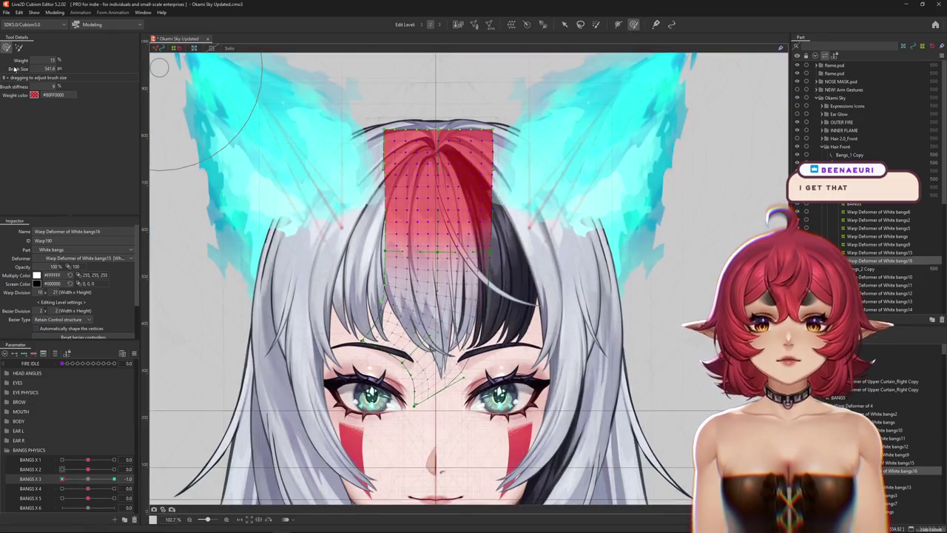
pyautogui.click(19, 47)
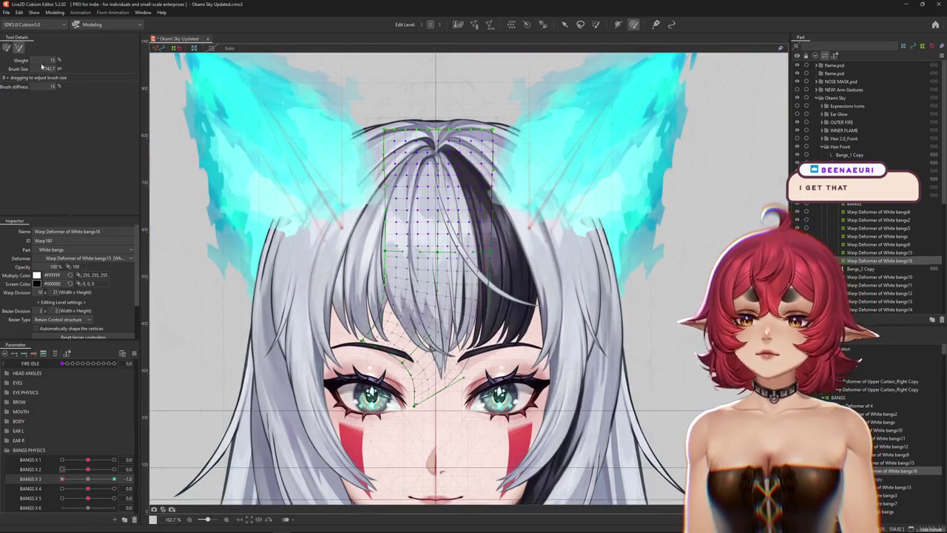
pyautogui.hotkey('ctrl', 'h')
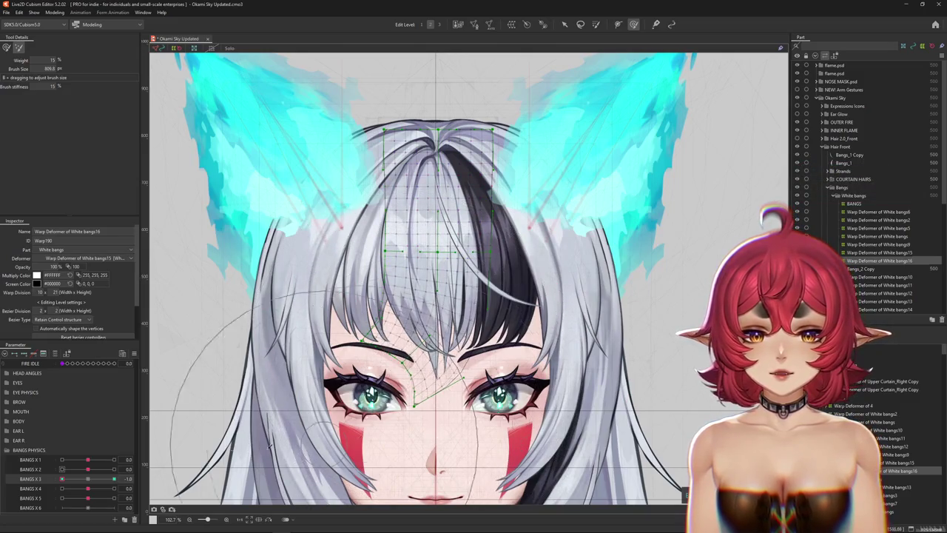
pyautogui.click(90, 479)
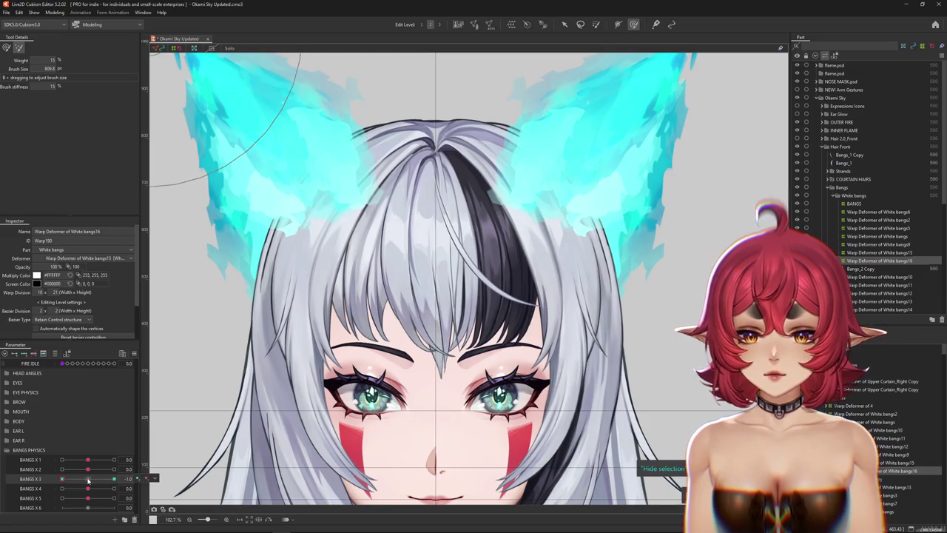
# Resize the deform brush (about 564, 590, 393, 563, 228) and sculpt the swung bangs shape.
pyautogui.scroll(-2, 578, 62)
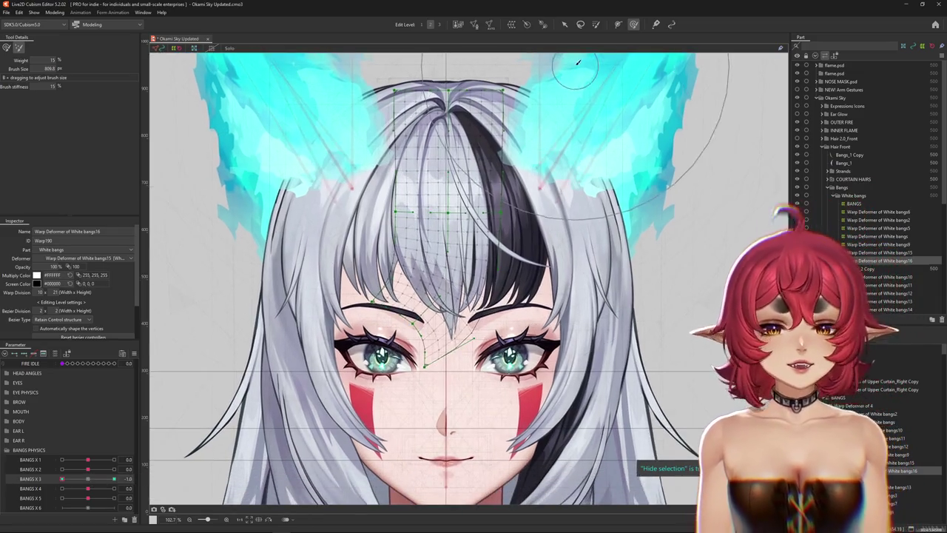
pyautogui.moveTo(578, 62); pyautogui.dragTo(428, 439)
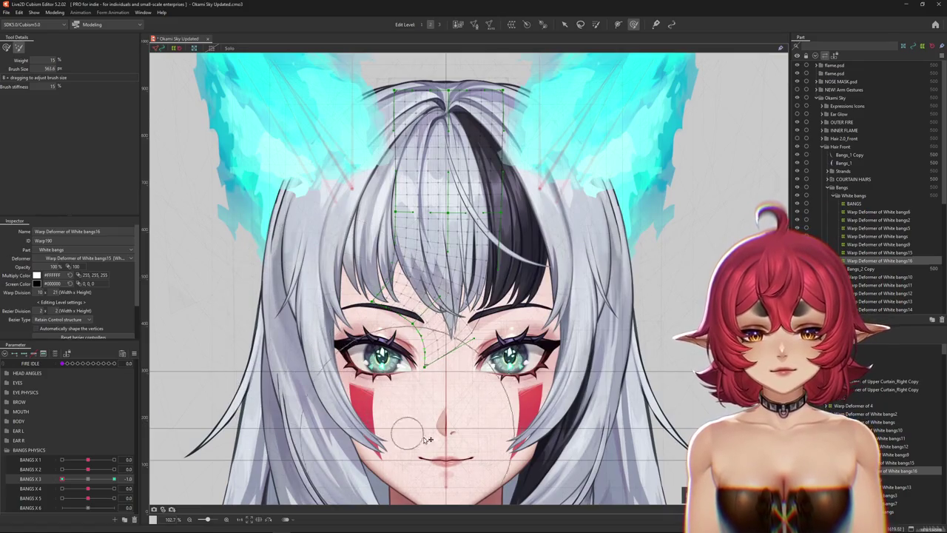
pyautogui.moveTo(489, 421); pyautogui.dragTo(408, 437)
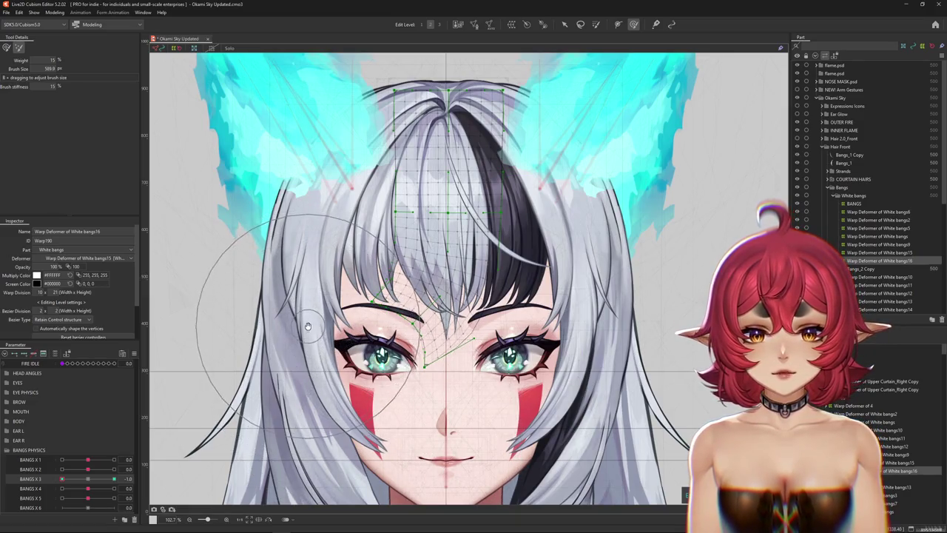
pyautogui.scroll(1, 326, 333)
pyautogui.scroll(-1, 385, 370)
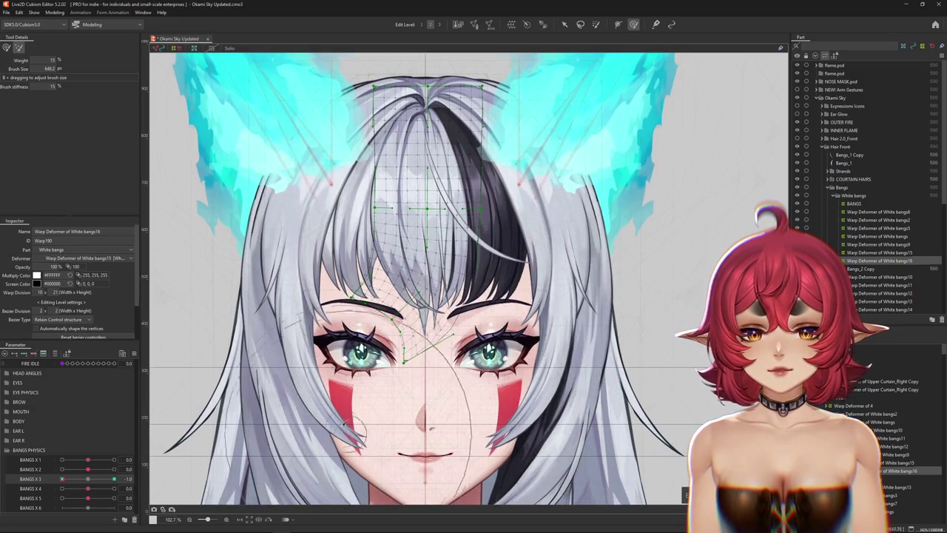
pyautogui.scroll(-1, 444, 414)
pyautogui.moveTo(370, 370); pyautogui.dragTo(426, 348)
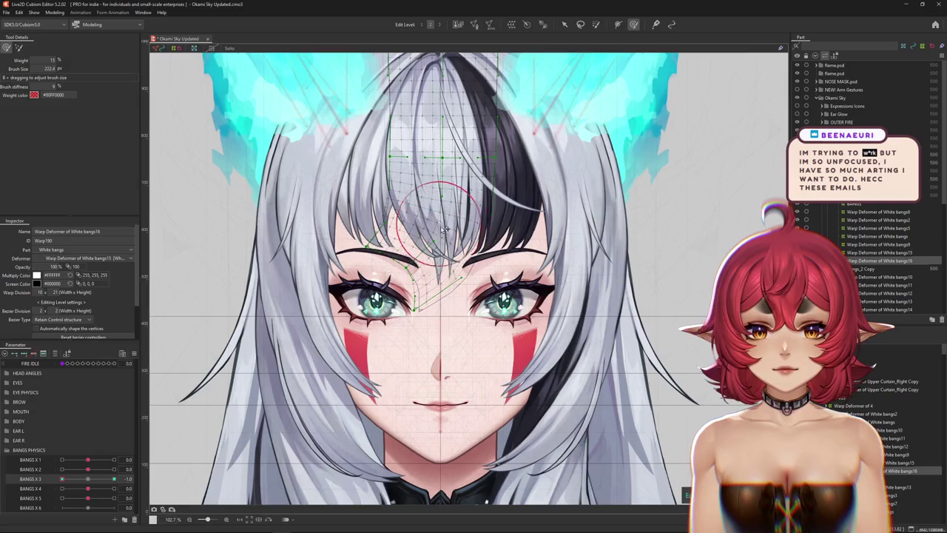
pyautogui.moveTo(460, 276); pyautogui.dragTo(451, 325)
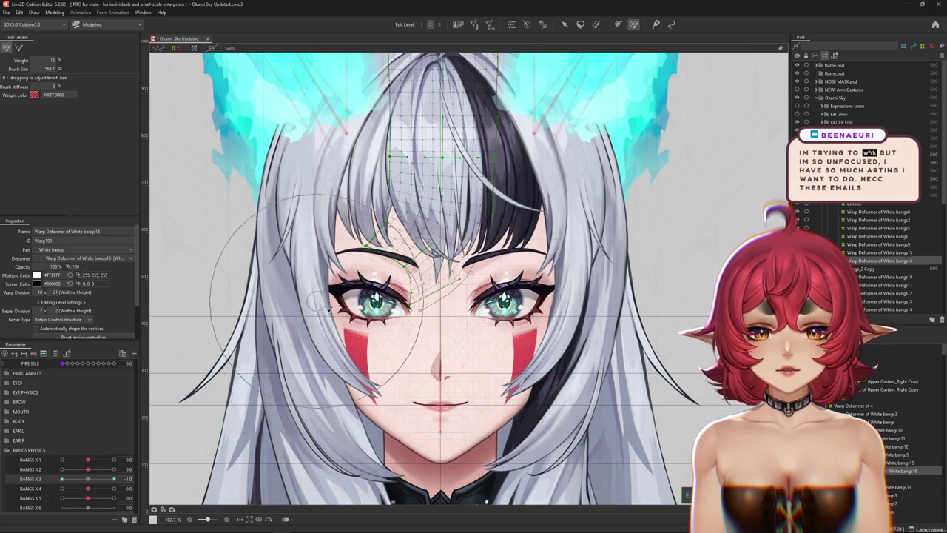
pyautogui.scroll(2, 341, 316)
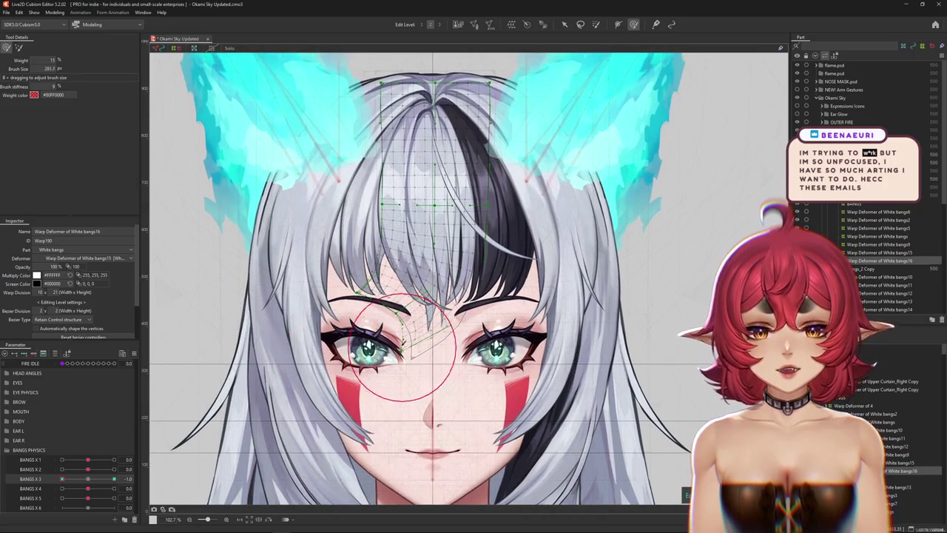
pyautogui.moveTo(404, 346); pyautogui.dragTo(426, 368)
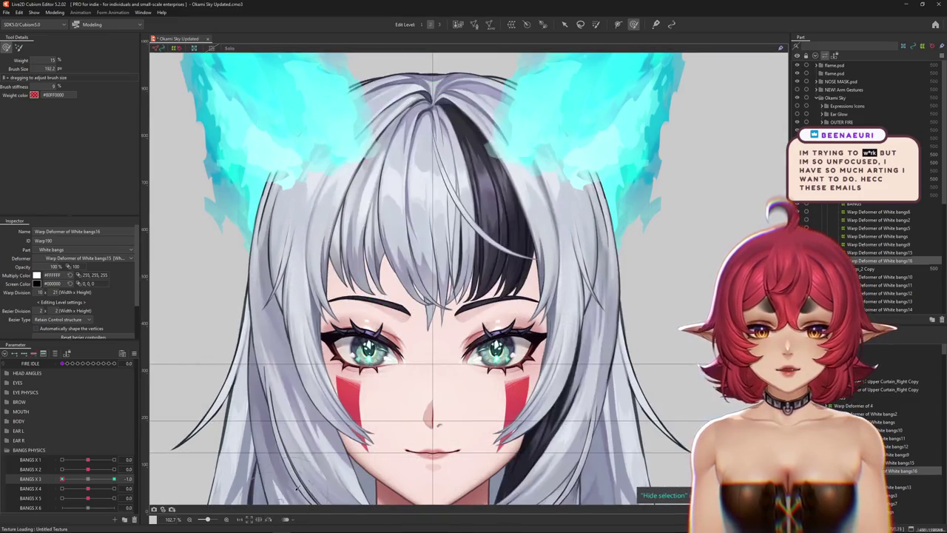
# Compare the bangs at BANGS X 3 0.0, -1.0 and 1.0, ending back at -1.0.
pyautogui.moveTo(320, 492); pyautogui.dragTo(291, 506)
pyautogui.click(87, 480)
pyautogui.moveTo(88, 481); pyautogui.dragTo(63, 481)
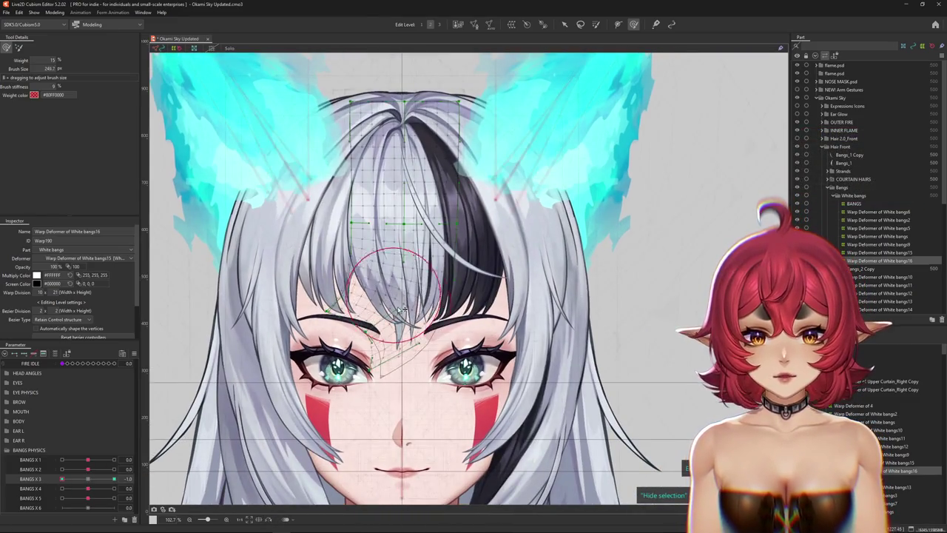
pyautogui.moveTo(396, 320); pyautogui.dragTo(441, 413)
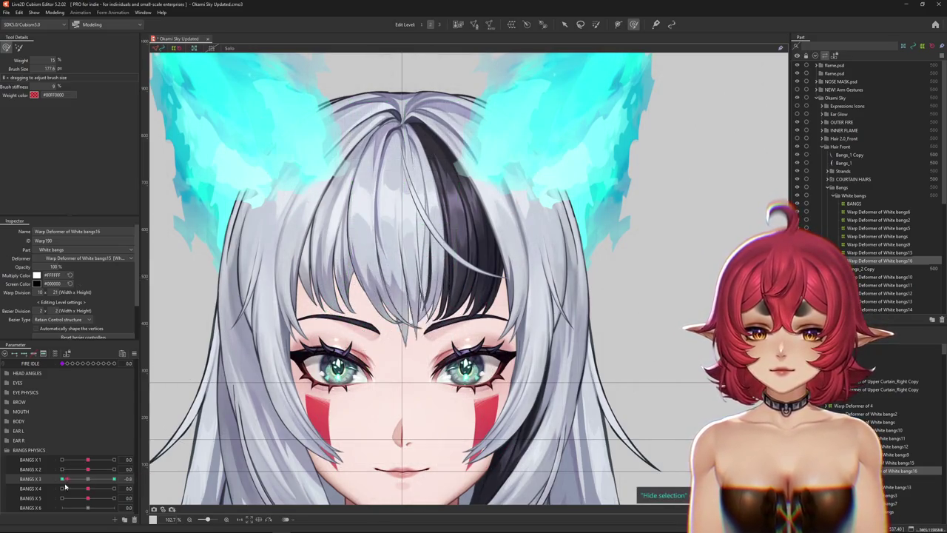
pyautogui.moveTo(469, 191); pyautogui.dragTo(503, 251)
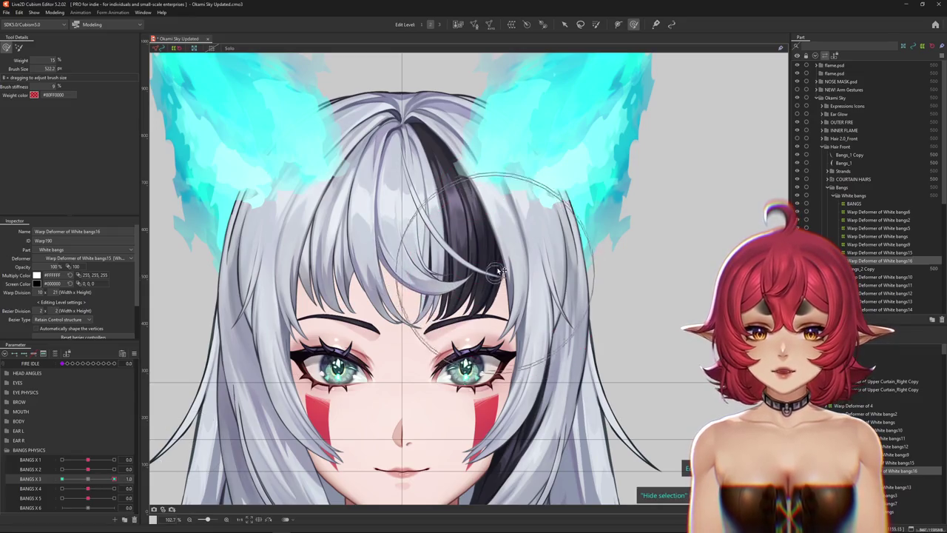
pyautogui.click(95, 479)
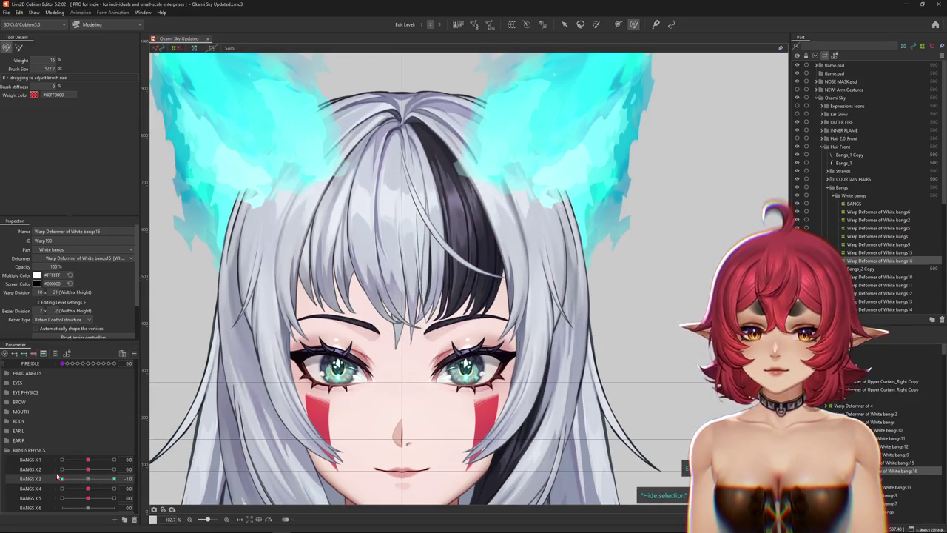
pyautogui.moveTo(59, 478); pyautogui.dragTo(74, 487)
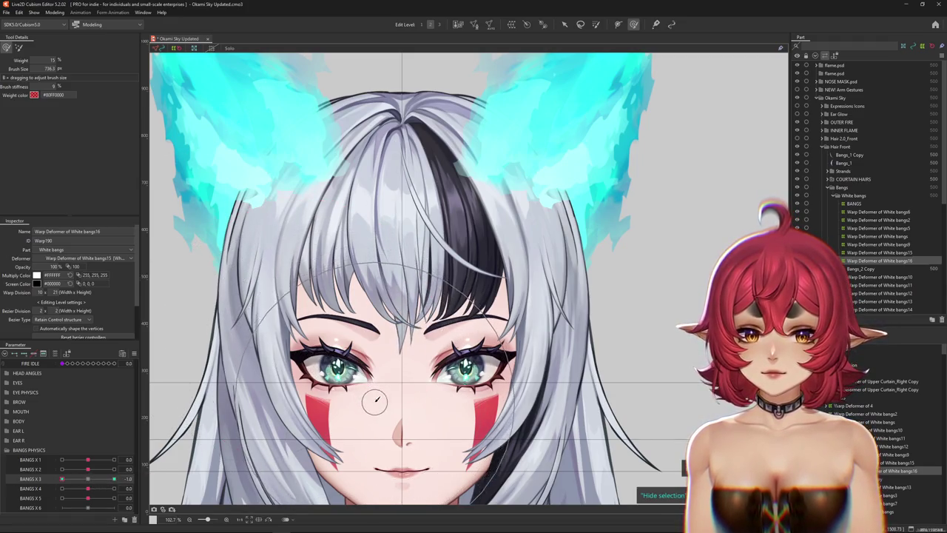
# Toggle brush modes and resize the brush (736, 758, then 91) to refine the -1.0 bangs.
pyautogui.moveTo(376, 398); pyautogui.dragTo(163, 222)
pyautogui.click(18, 48)
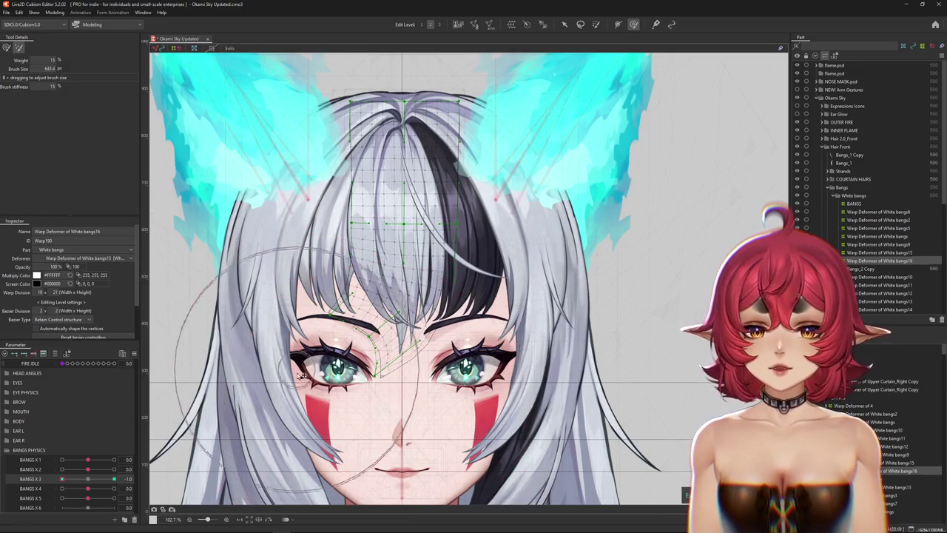
pyautogui.scroll(-1, 435, 424)
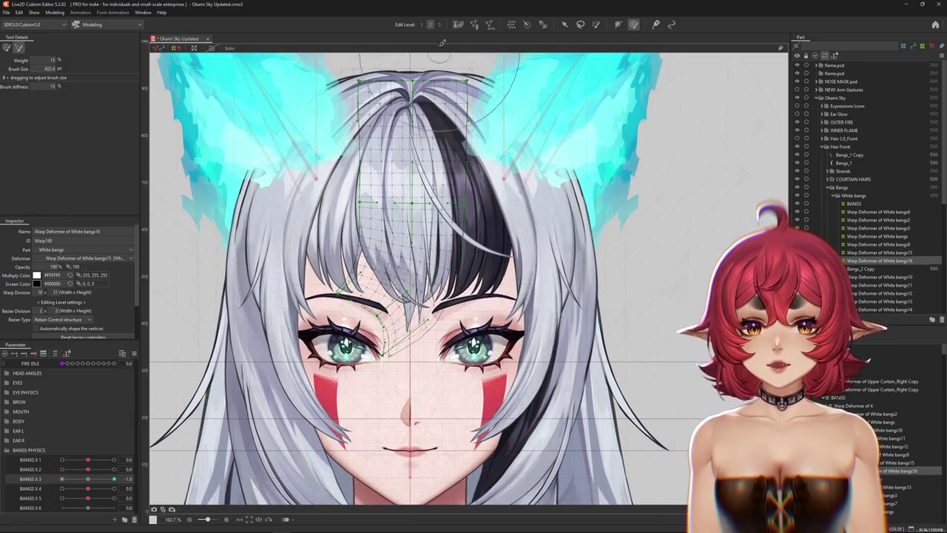
pyautogui.moveTo(391, 444); pyautogui.dragTo(174, 333)
pyautogui.click(7, 48)
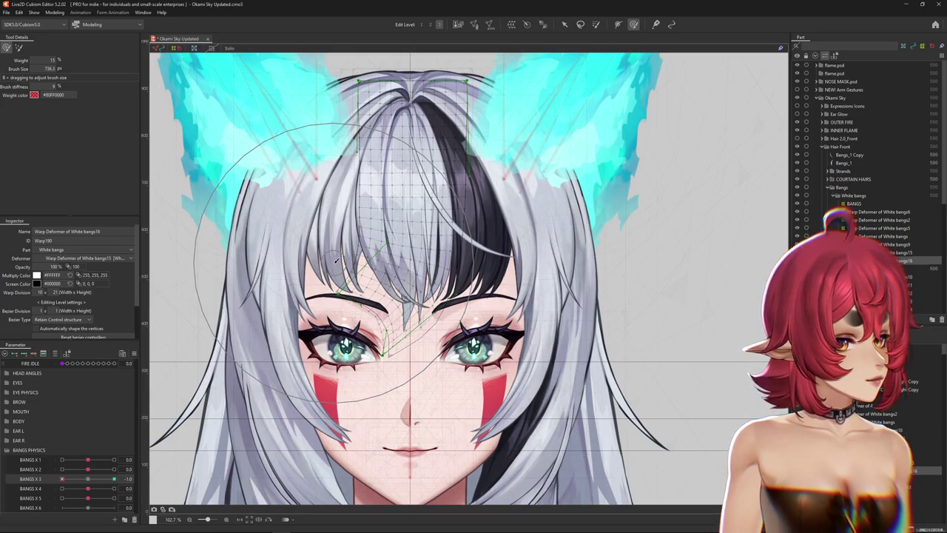
pyautogui.moveTo(337, 259); pyautogui.dragTo(392, 308)
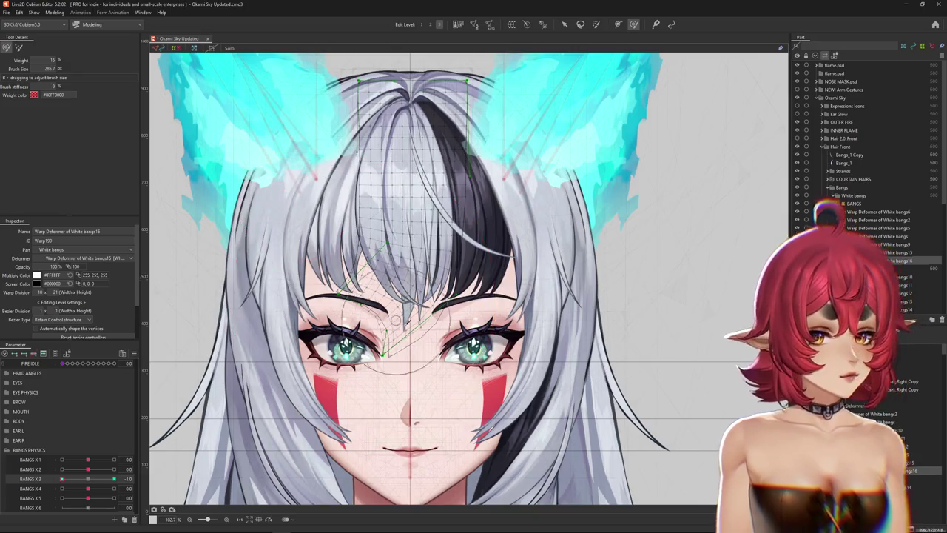
# Set the brush to about 289 and 285, hiding the overlay to check the bangs.
pyautogui.scroll(1, 392, 308)
pyautogui.scroll(1, 393, 308)
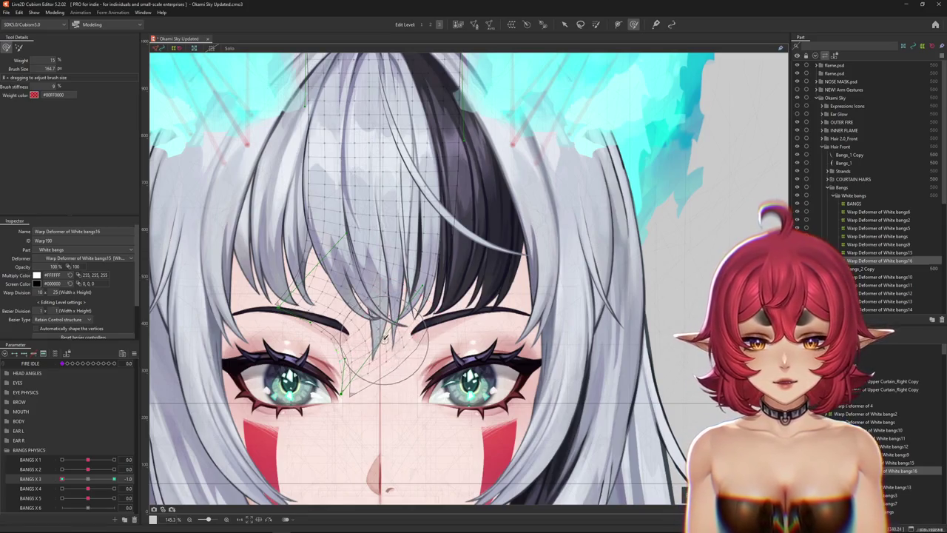
pyautogui.moveTo(382, 370)
pyautogui.mouseDown()
pyautogui.moveTo(418, 357)
pyautogui.moveTo(412, 384)
pyautogui.mouseUp()
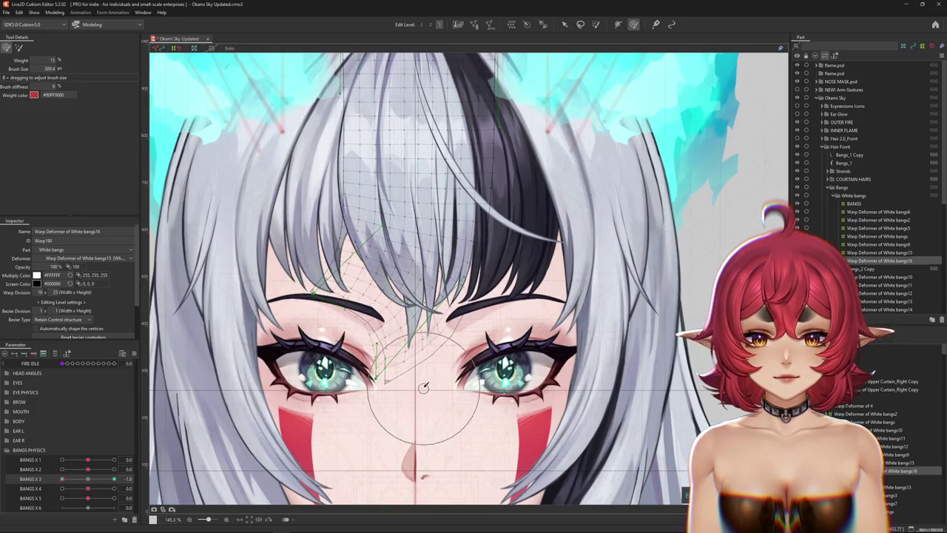
pyautogui.press('h')
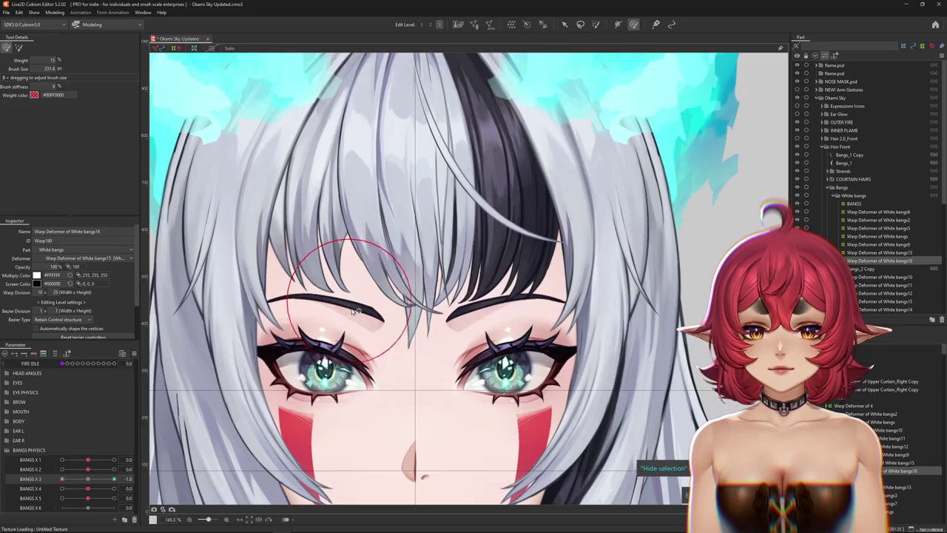
pyautogui.moveTo(380, 402); pyautogui.dragTo(431, 360)
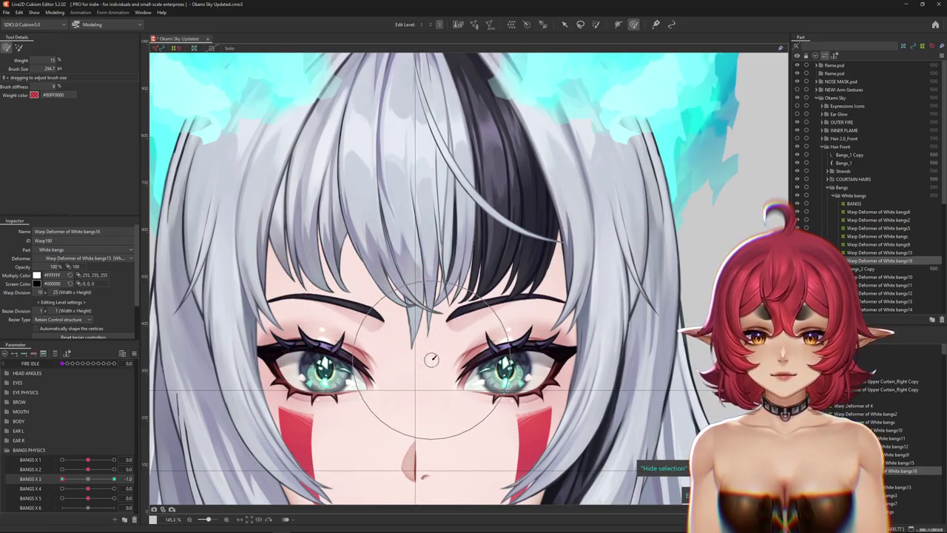
pyautogui.click(19, 47)
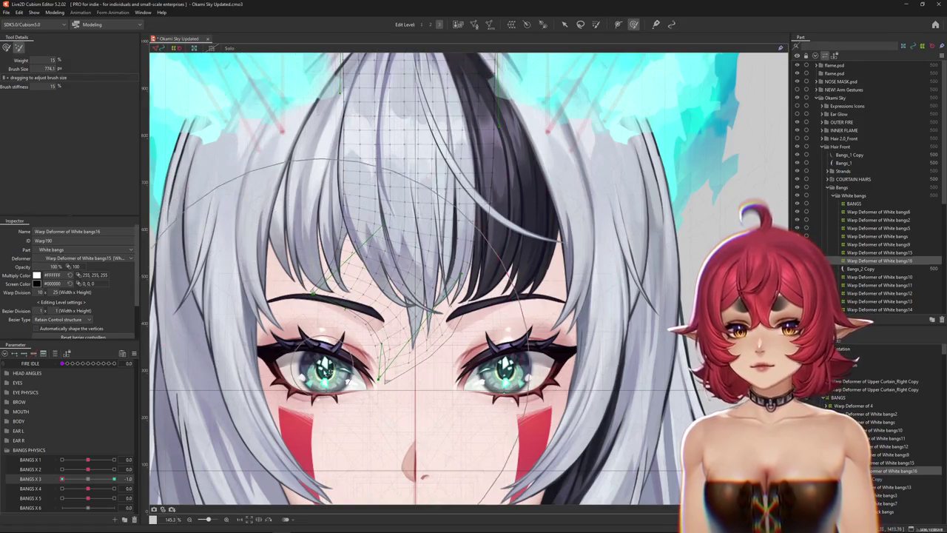
# Expose bezier handles, resize the brush, push the grid toward the left eye, then reset BANGS X 3.
pyautogui.moveTo(178, 64); pyautogui.dragTo(410, 361)
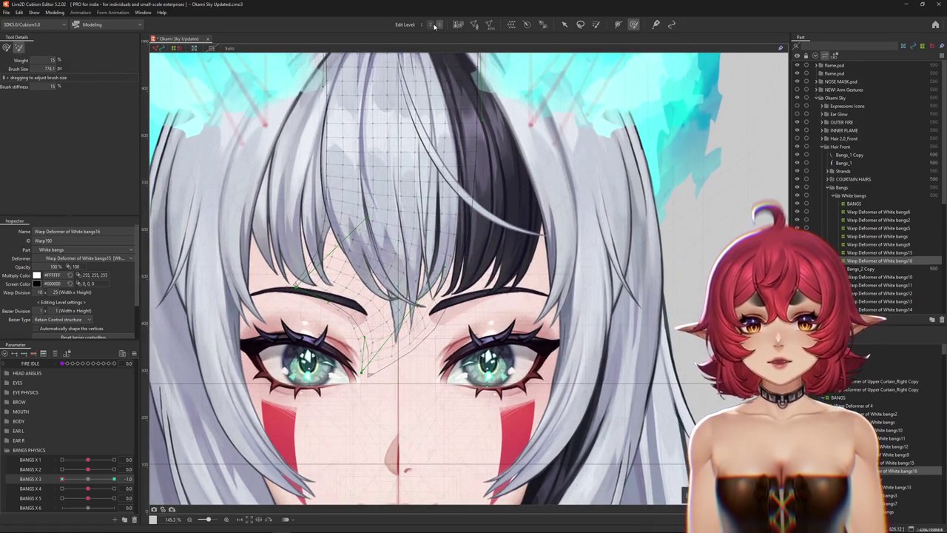
pyautogui.click(435, 26)
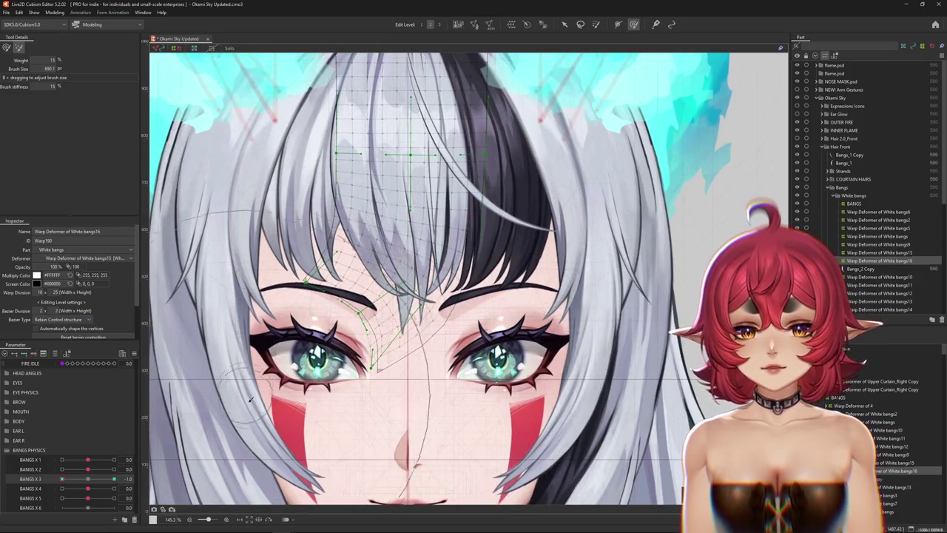
pyautogui.moveTo(220, 293); pyautogui.dragTo(2, 140)
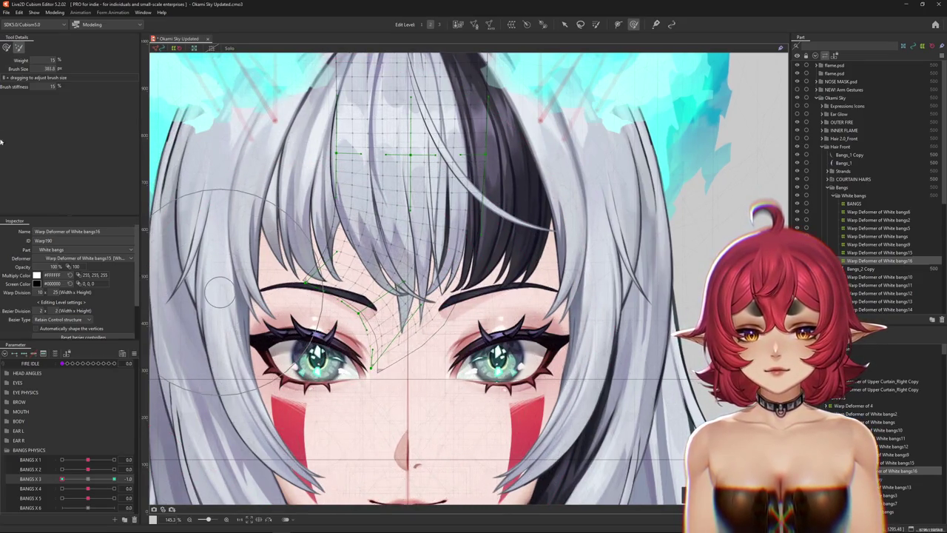
pyautogui.click(7, 47)
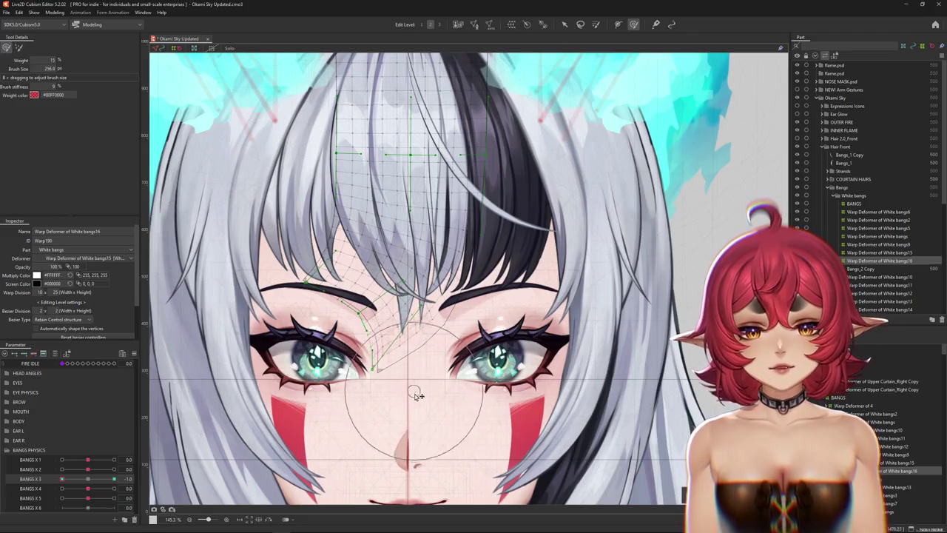
pyautogui.moveTo(392, 379); pyautogui.dragTo(397, 347)
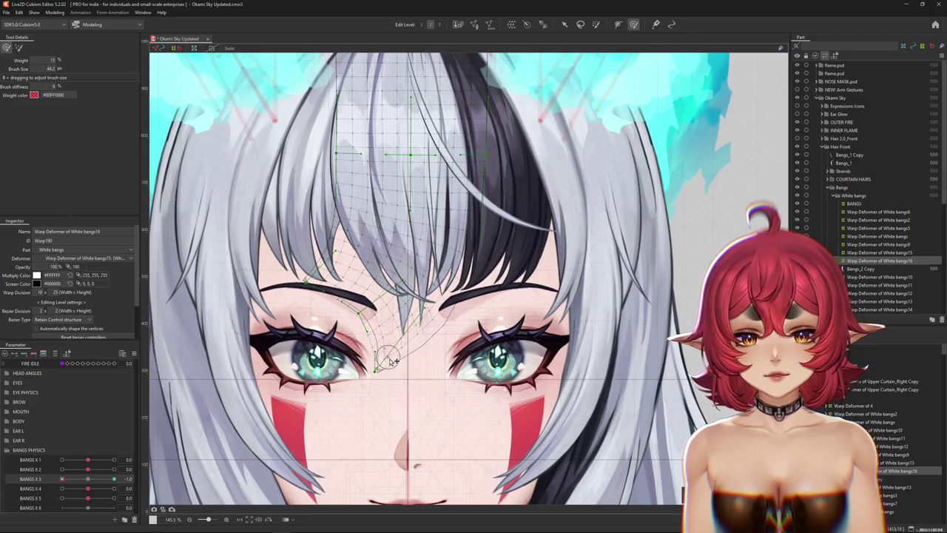
pyautogui.moveTo(413, 345)
pyautogui.mouseDown()
pyautogui.moveTo(411, 330)
pyautogui.moveTo(473, 355)
pyautogui.mouseUp()
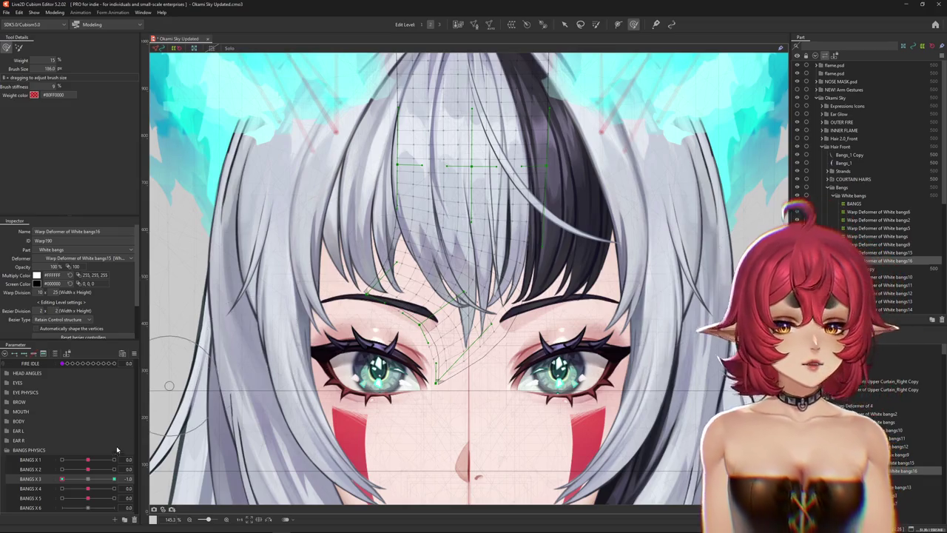
pyautogui.click(87, 479)
# Confirm BANGS X 3 back at 0.0 so the White bangs16 mesh rests.
pyautogui.click(385, 356)
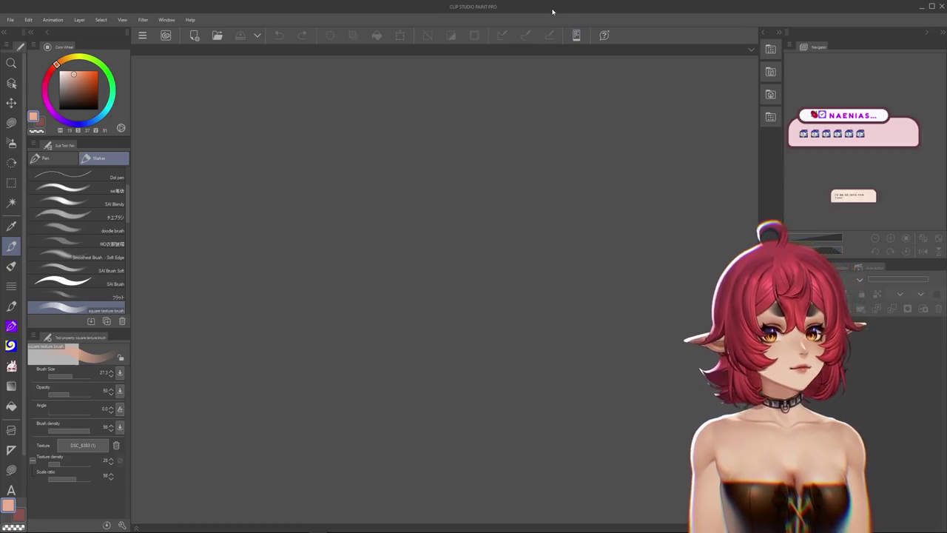
# Alt+Tab back to the Live2D bangs rig, then over to the YCH figure canvas.
pyautogui.hotkey('alt', 'Tab')
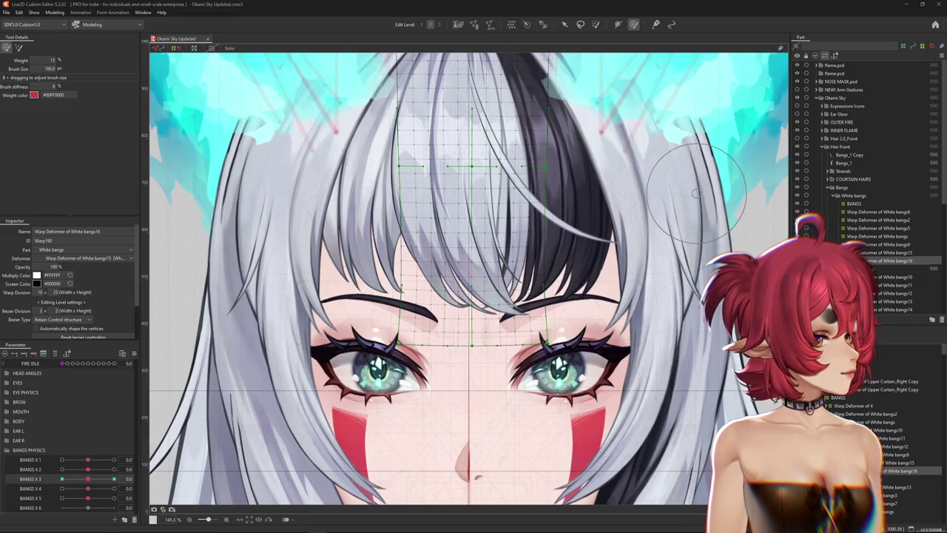
pyautogui.hotkey('alt', 'Tab')
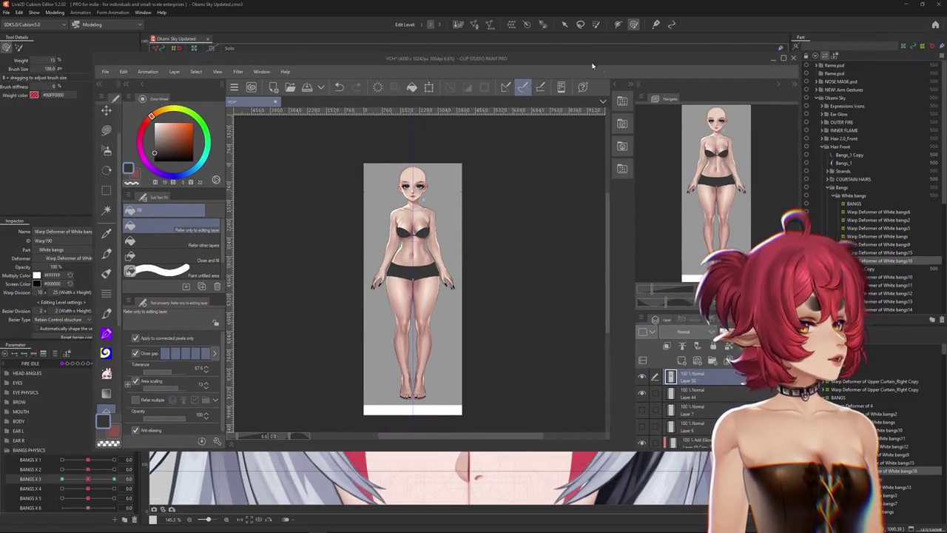
# Maximize the YCH canvas window and zoom in on the figure.
pyautogui.doubleClick(552, 57)
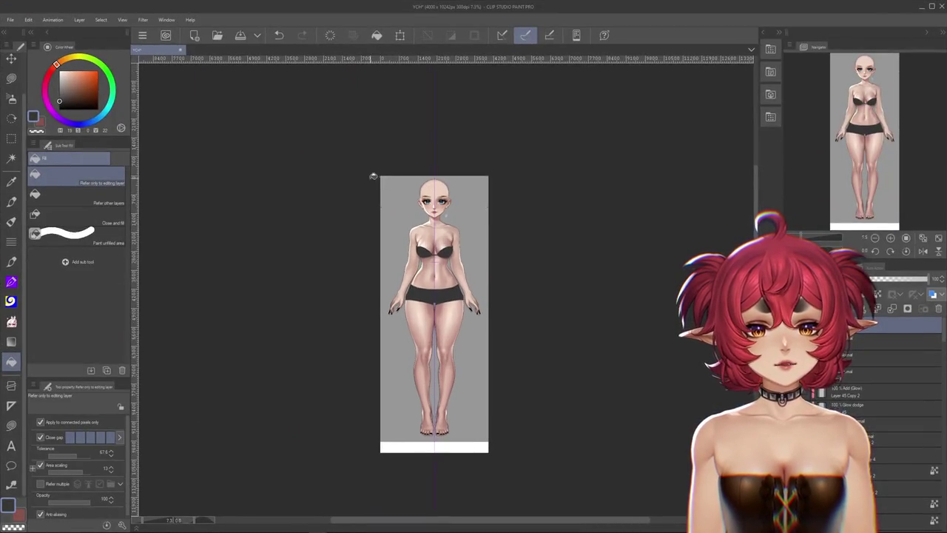
pyautogui.scroll(2, 442, 200)
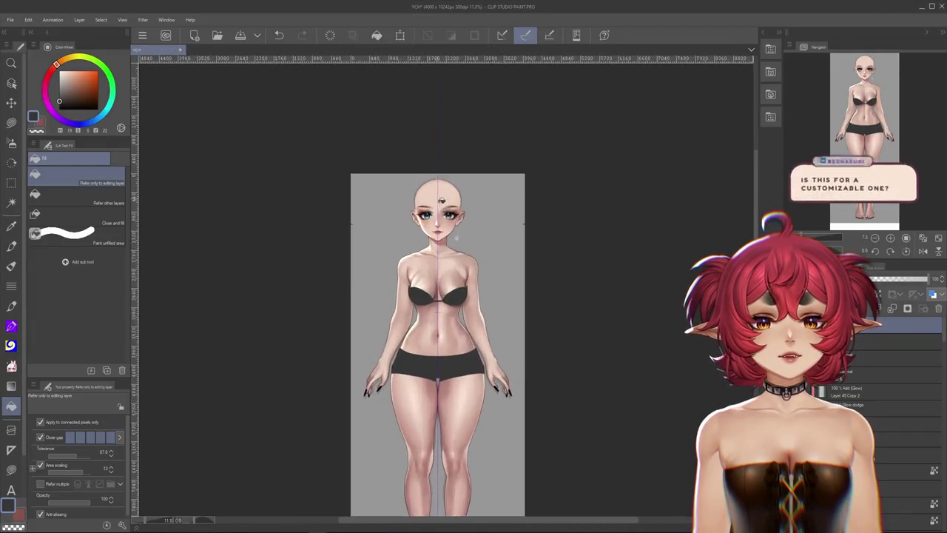
pyautogui.scroll(2, 442, 200)
pyautogui.scroll(5, 442, 200)
pyautogui.scroll(1, 571, 213)
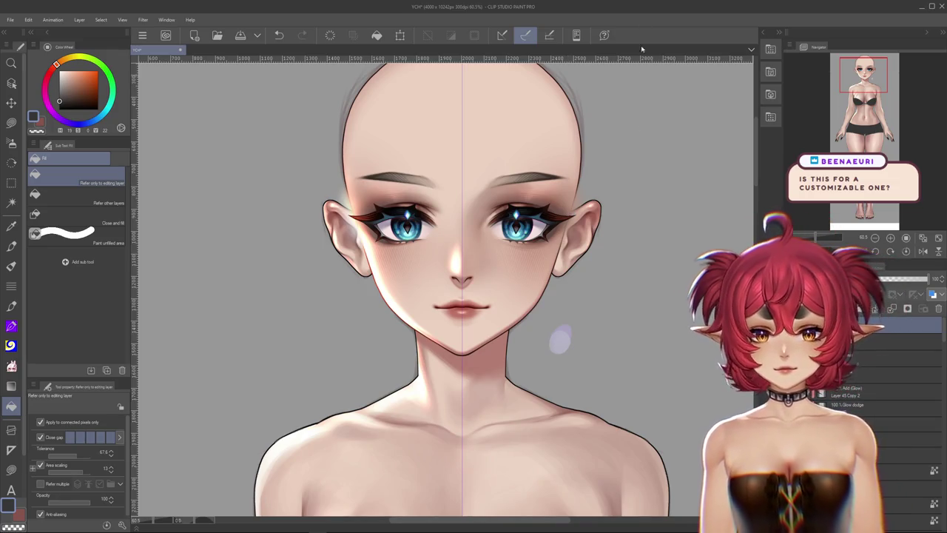
# Pick the Eyedropper, zoom over the figure from face to feet, then choose a painting brush.
pyautogui.press('i')
pyautogui.scroll(-4, 458, 311)
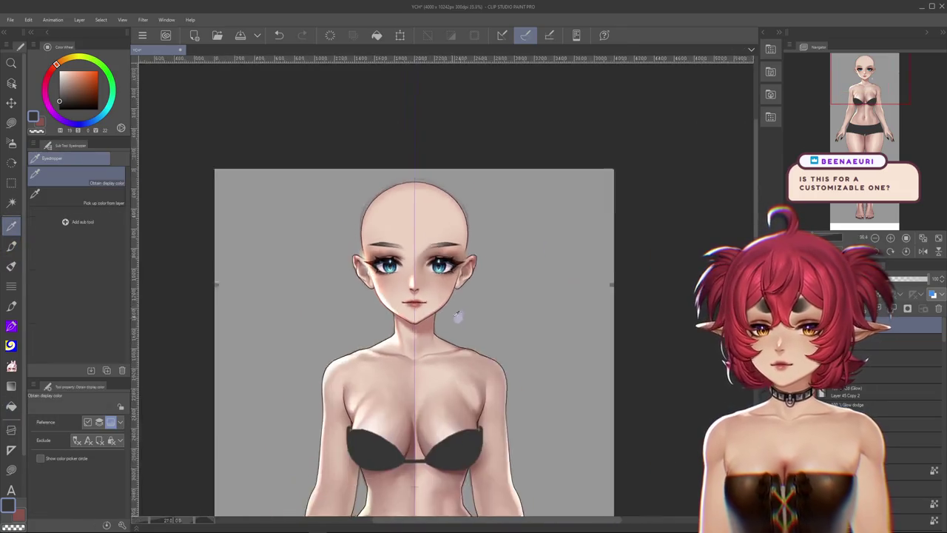
pyautogui.scroll(1, 546, 212)
pyautogui.scroll(1, 543, 238)
pyautogui.scroll(-2, 544, 239)
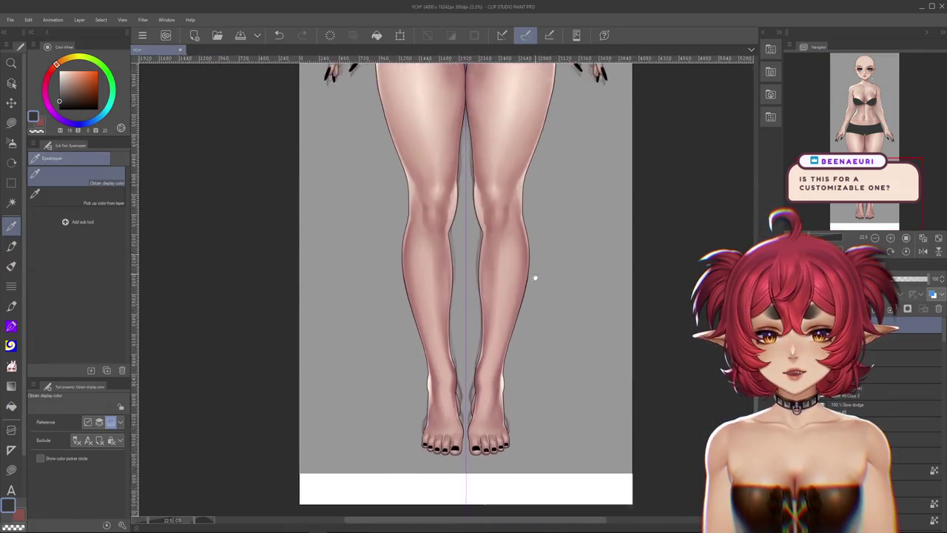
pyautogui.scroll(4, 533, 277)
pyautogui.scroll(3, 483, 332)
pyautogui.scroll(2, 463, 281)
pyautogui.scroll(2, 441, 307)
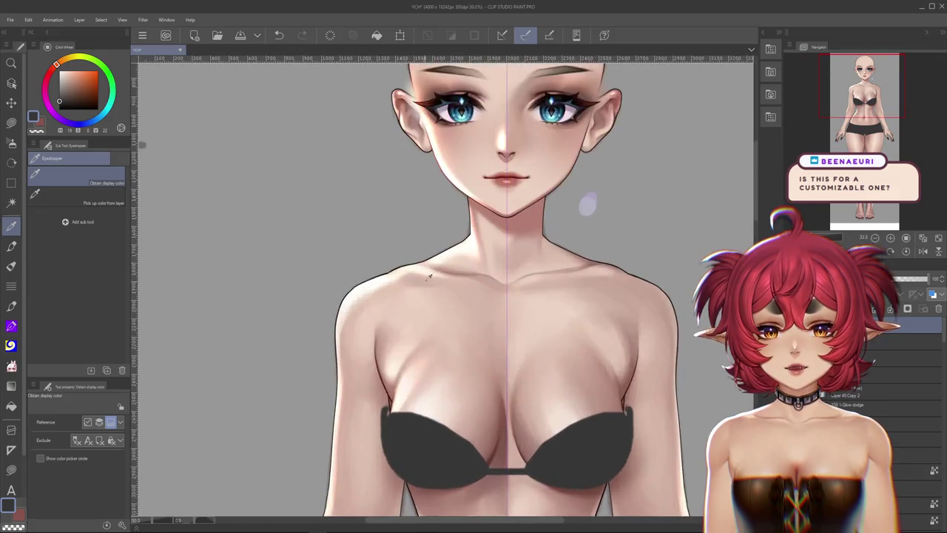
pyautogui.scroll(1, 414, 333)
pyautogui.scroll(2, 377, 372)
pyautogui.scroll(-2, 377, 371)
pyautogui.scroll(-2, 444, 348)
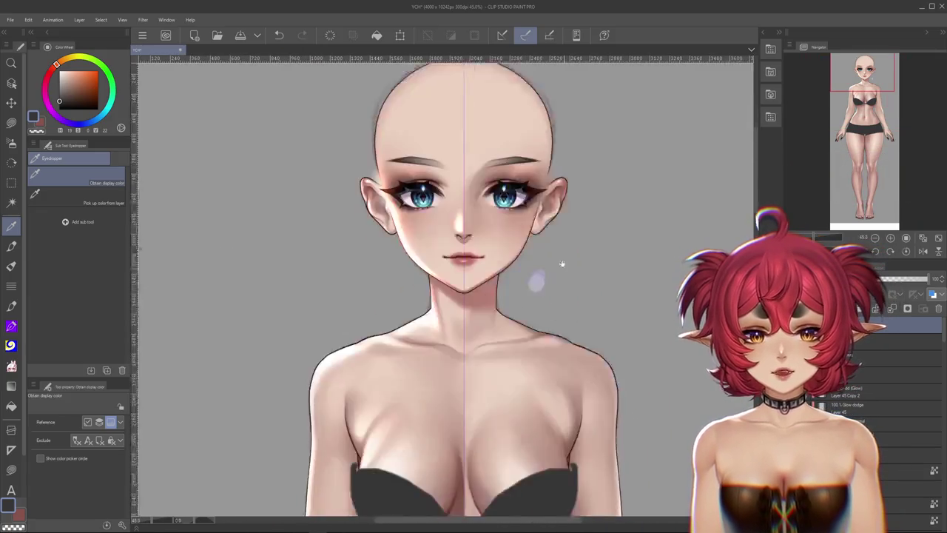
pyautogui.scroll(-3, 518, 326)
pyautogui.scroll(-1, 613, 301)
pyautogui.scroll(-2, 613, 301)
pyautogui.scroll(-2, 634, 275)
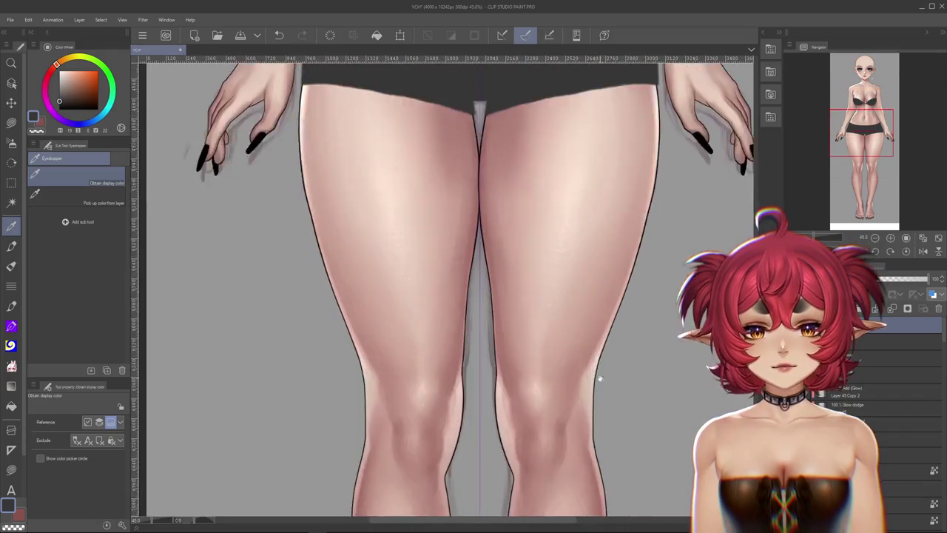
pyautogui.scroll(-1, 599, 381)
pyautogui.scroll(-1, 645, 275)
pyautogui.scroll(-1, 644, 275)
pyautogui.scroll(1, 629, 270)
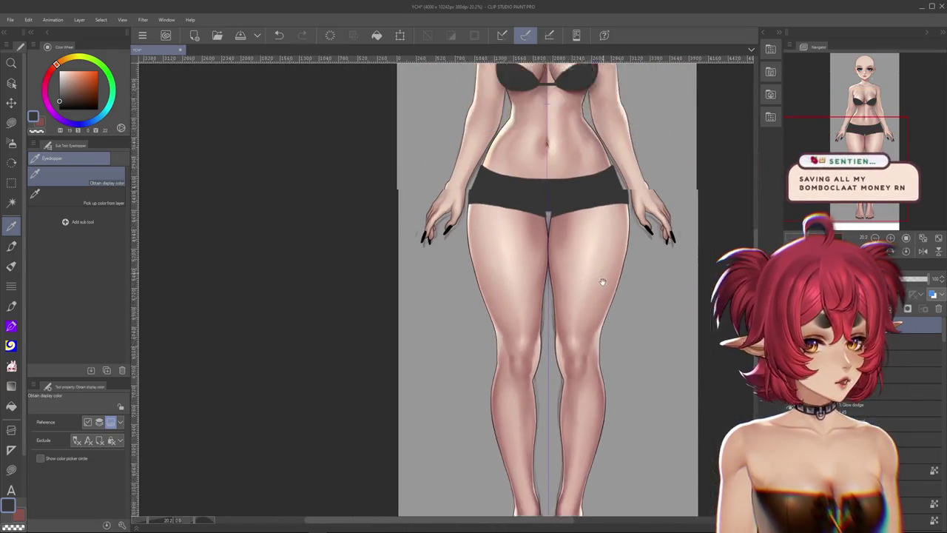
pyautogui.scroll(3, 602, 275)
pyautogui.scroll(2, 554, 377)
pyautogui.scroll(1, 451, 275)
pyautogui.scroll(1, 451, 275)
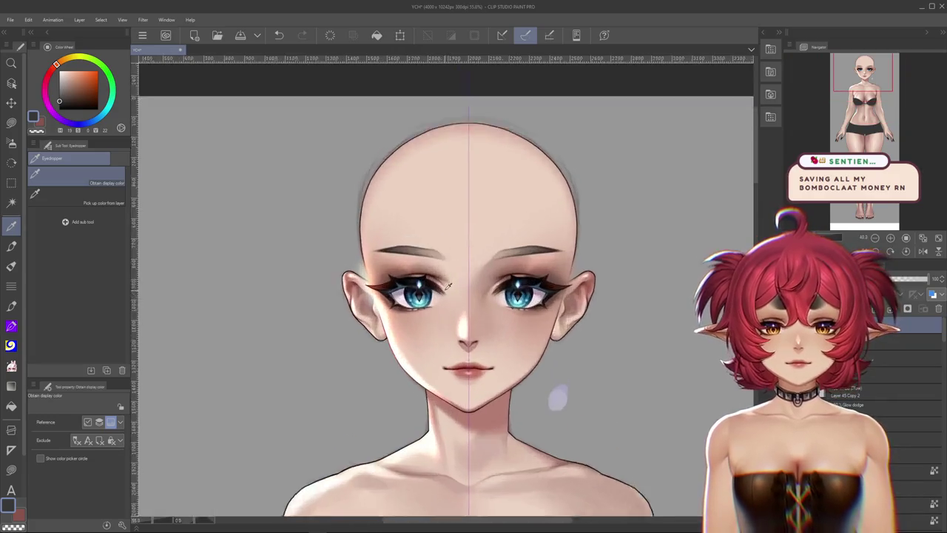
pyautogui.scroll(1, 451, 276)
pyautogui.scroll(1, 451, 275)
pyautogui.click(11, 266)
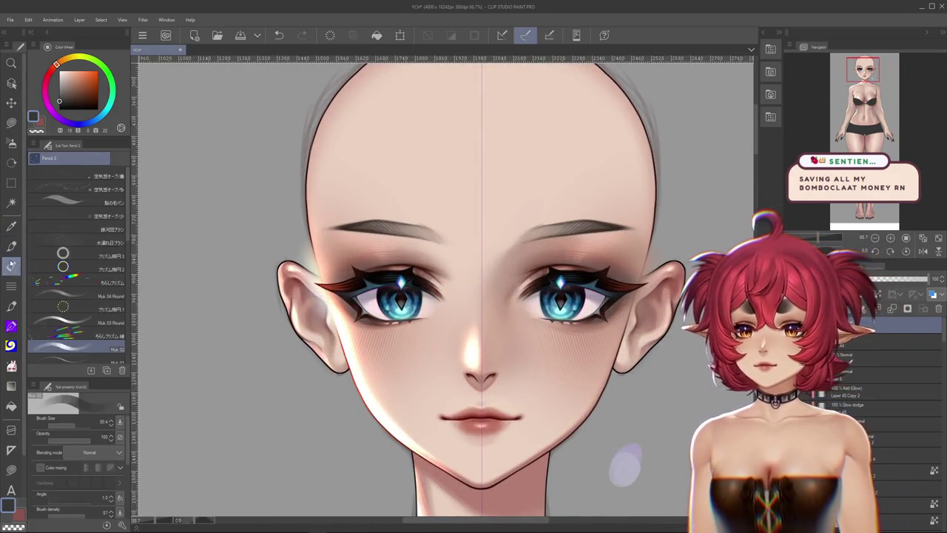
# Zoom and pan down the base figure from the torso to the feet.
pyautogui.scroll(-2, 641, 370)
pyautogui.scroll(2, 641, 369)
pyautogui.hscroll(2, 641, 369)
pyautogui.scroll(2, 592, 348)
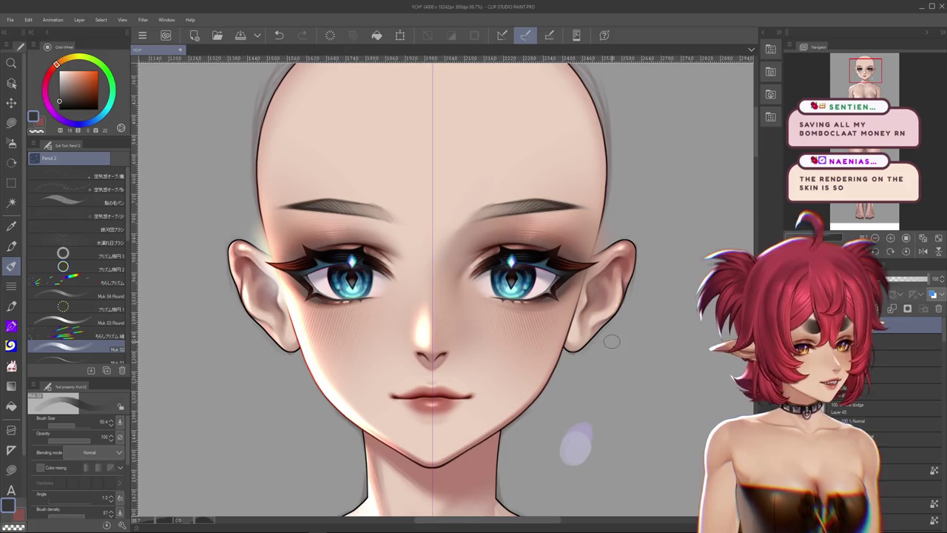
pyautogui.scroll(-3, 613, 340)
pyautogui.scroll(-5, 675, 316)
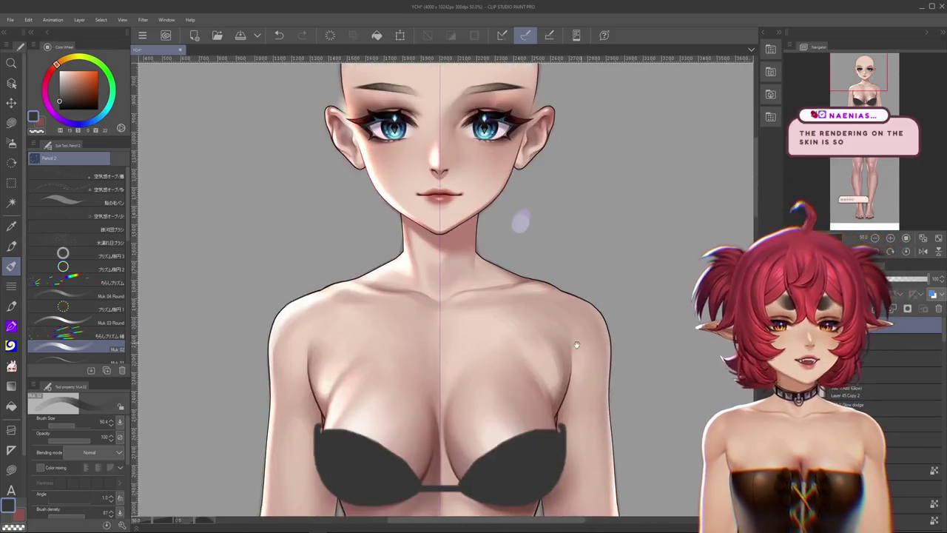
pyautogui.scroll(-3, 560, 337)
pyautogui.scroll(1, 560, 338)
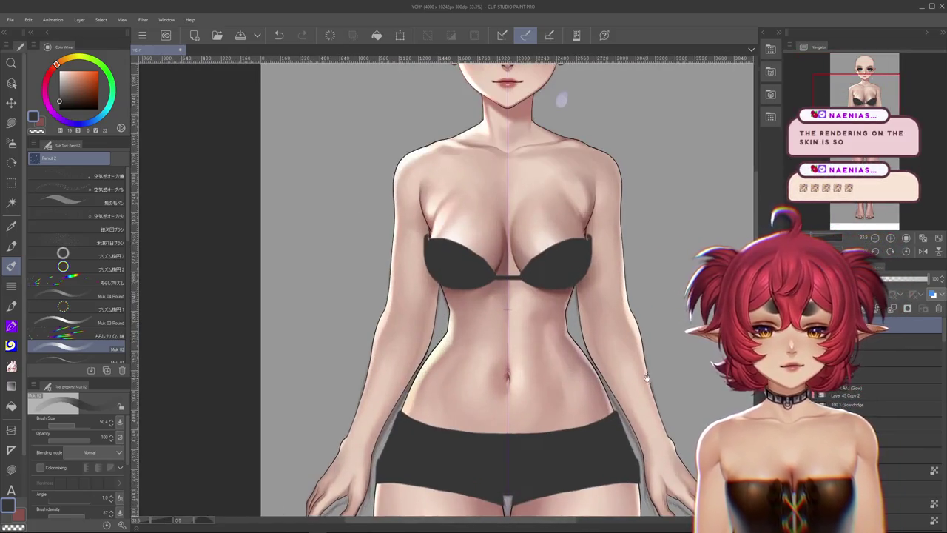
pyautogui.scroll(1, 570, 347)
pyautogui.scroll(1, 584, 367)
pyautogui.scroll(1, 603, 390)
pyautogui.moveTo(603, 390)
pyautogui.mouseDown()
pyautogui.moveTo(566, 148)
pyautogui.moveTo(568, 93)
pyautogui.mouseUp()
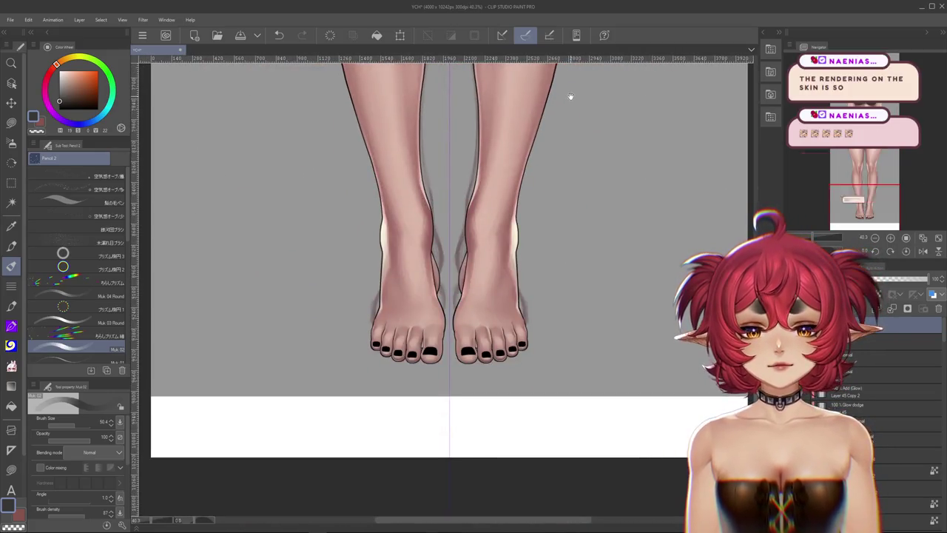
pyautogui.scroll(2, 484, 360)
pyautogui.scroll(1, 521, 246)
pyautogui.scroll(-1, 504, 234)
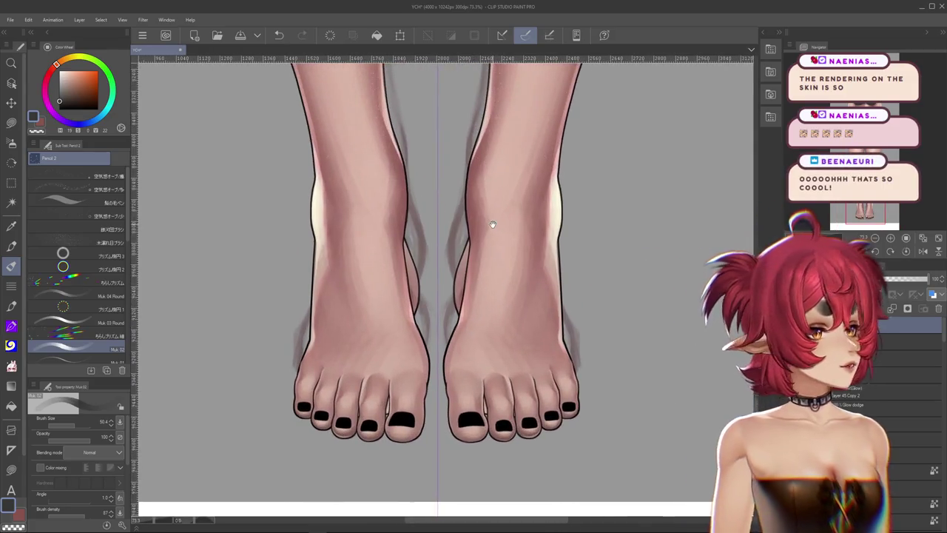
pyautogui.scroll(-2, 488, 215)
pyautogui.scroll(-2, 482, 199)
# Pan back up past the thighs to the face and sketch a dark stroke on the nose.
pyautogui.moveTo(482, 197); pyautogui.dragTo(486, 363)
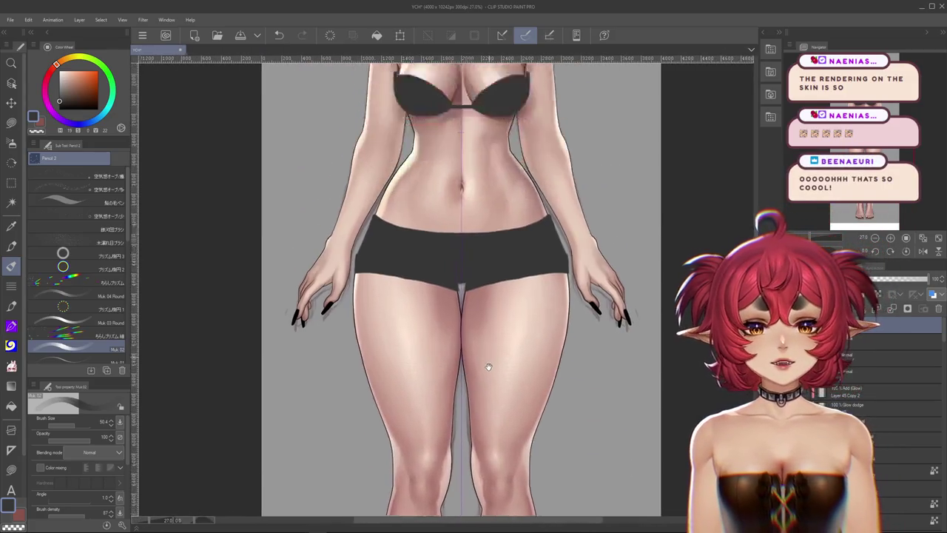
pyautogui.moveTo(481, 88); pyautogui.dragTo(478, 228)
pyautogui.scroll(2, 425, 252)
pyautogui.scroll(2, 451, 288)
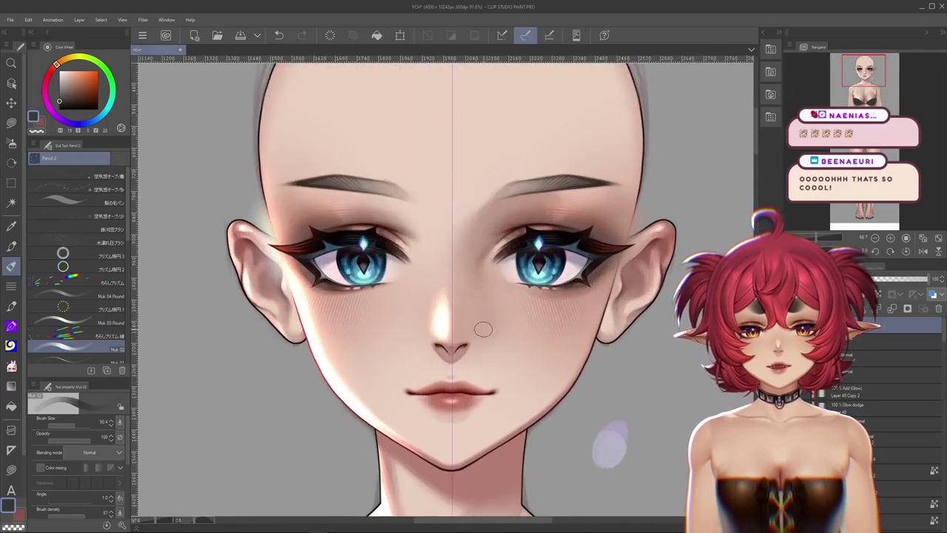
pyautogui.scroll(1, 492, 329)
pyautogui.scroll(-1, 502, 340)
pyautogui.scroll(-1, 555, 354)
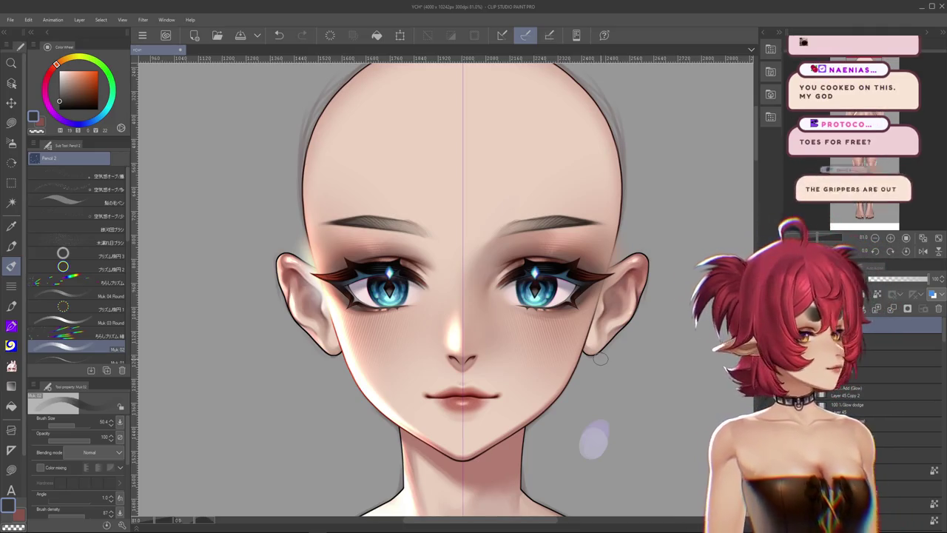
pyautogui.moveTo(452, 312); pyautogui.dragTo(462, 345)
# Undo the nose strokes and set the brush size to 7.5.
pyautogui.hotkey('ctrl', 'z')
pyautogui.click(66, 427)
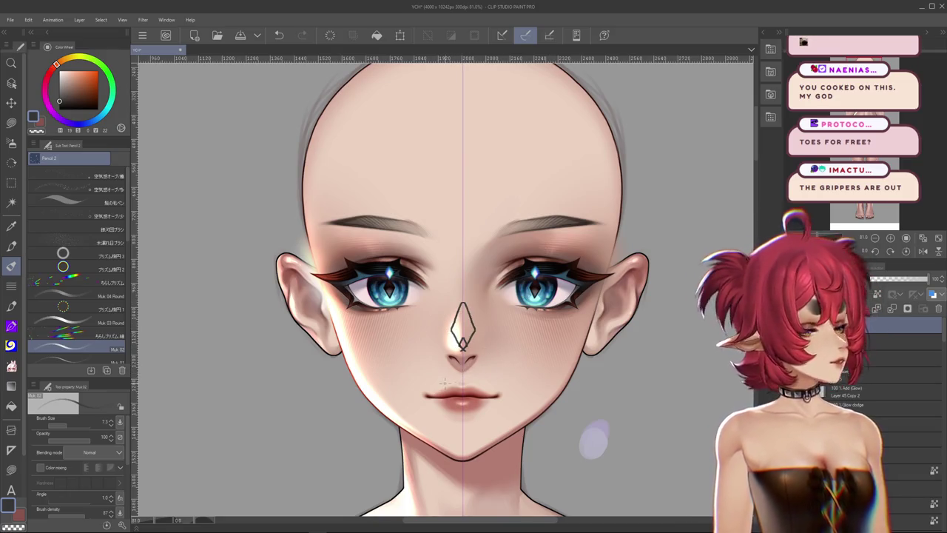
pyautogui.hotkey('ctrl', 'z')
pyautogui.moveTo(559, 364); pyautogui.dragTo(558, 345)
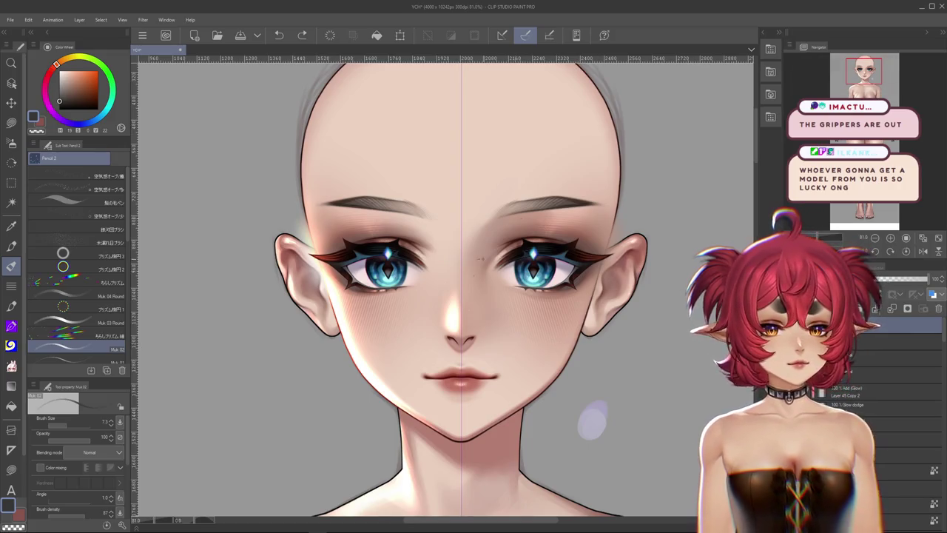
# Paint a brighter highlight along the nose bridge.
pyautogui.moveTo(446, 323)
pyautogui.mouseDown()
pyautogui.moveTo(450, 295)
pyautogui.moveTo(447, 326)
pyautogui.mouseUp()
pyautogui.moveTo(443, 289); pyautogui.dragTo(452, 330)
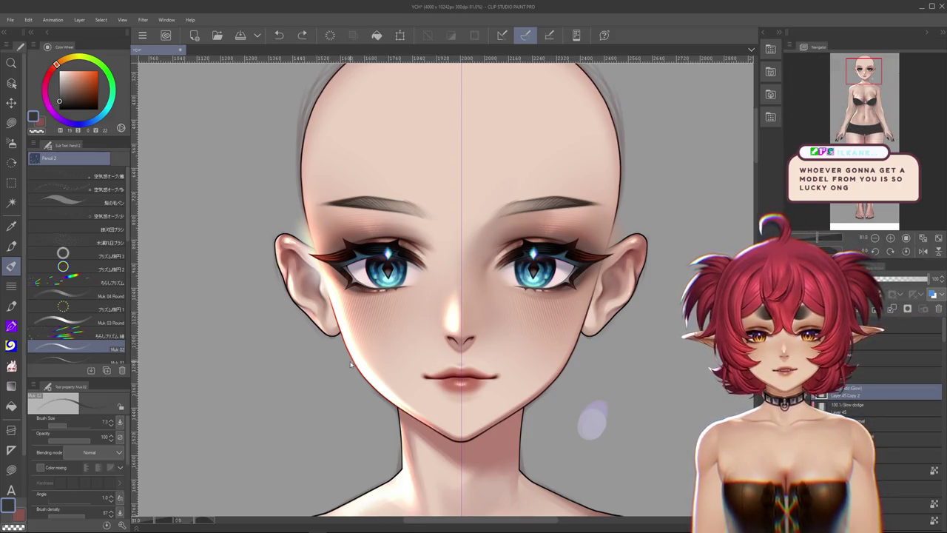
pyautogui.moveTo(331, 365); pyautogui.dragTo(339, 382)
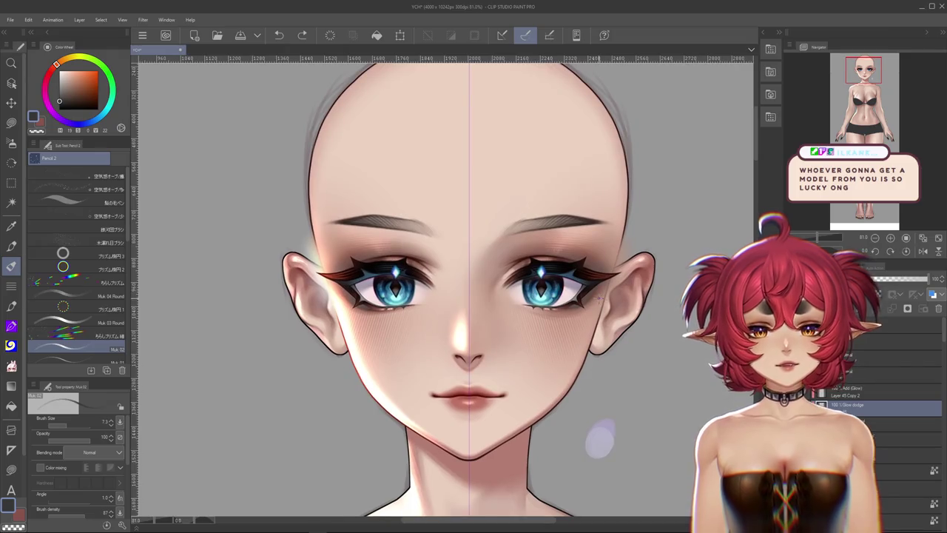
pyautogui.moveTo(481, 325); pyautogui.dragTo(497, 258)
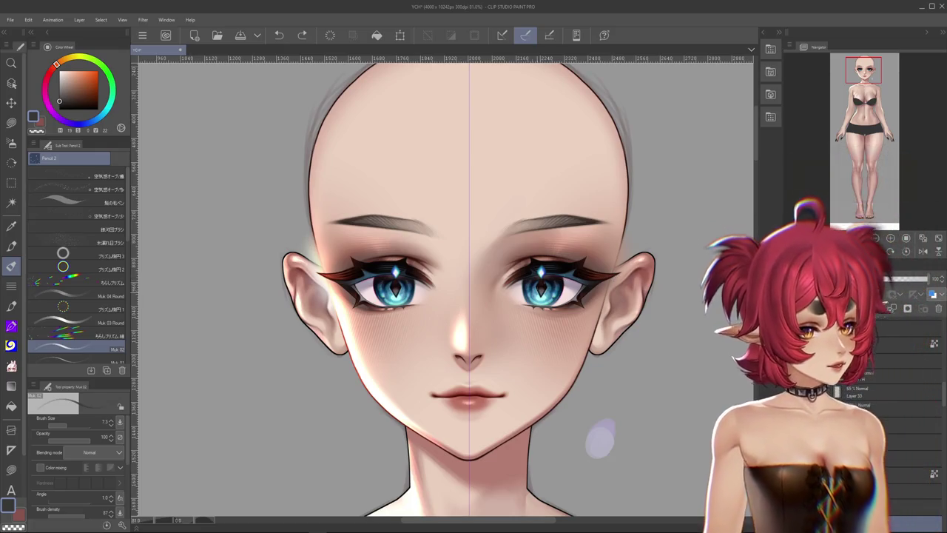
# Select the Layer 45 Copy 2 layer to work on.
pyautogui.scroll(-1, 519, 318)
pyautogui.scroll(-3, 518, 318)
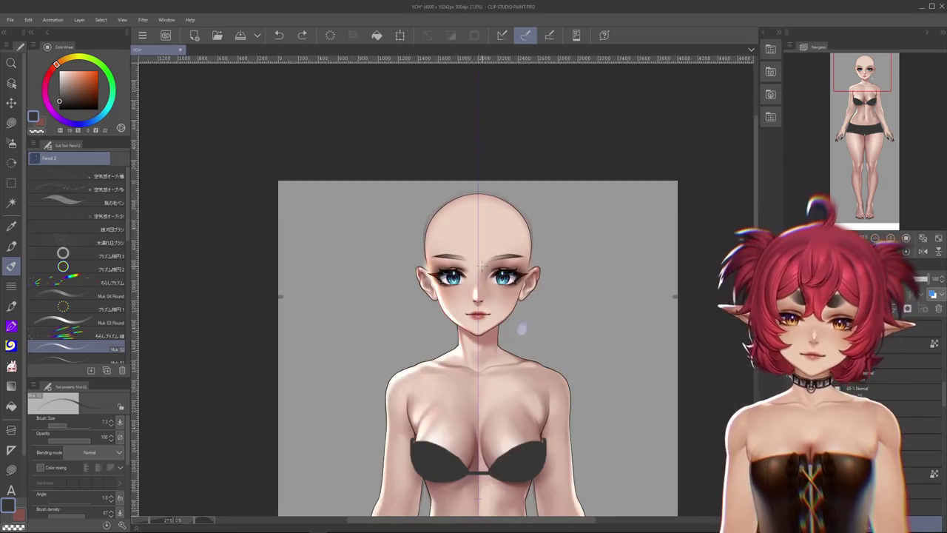
pyautogui.scroll(2, 519, 319)
pyautogui.scroll(2, 502, 265)
pyautogui.scroll(1, 502, 265)
pyautogui.scroll(-2, 502, 265)
pyautogui.scroll(-1, 502, 265)
pyautogui.scroll(2, 503, 268)
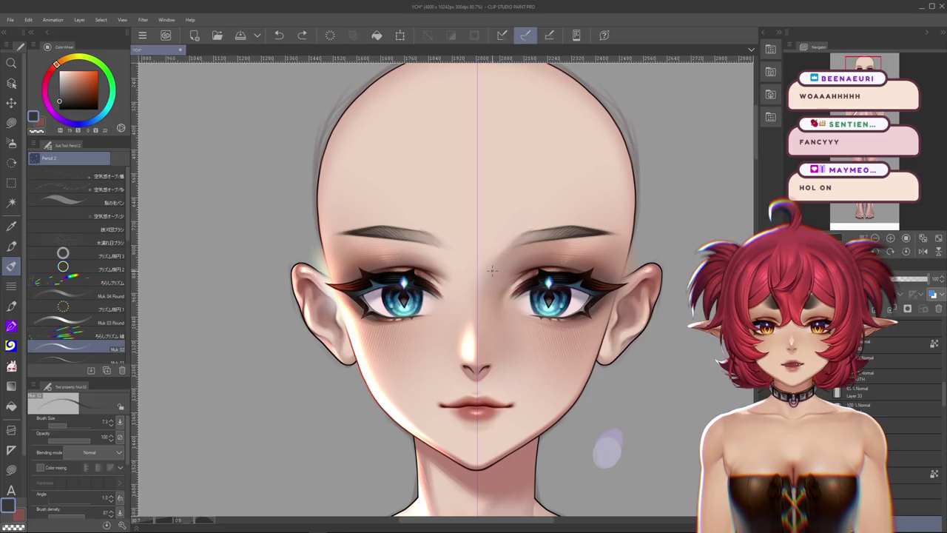
pyautogui.scroll(-2, 494, 259)
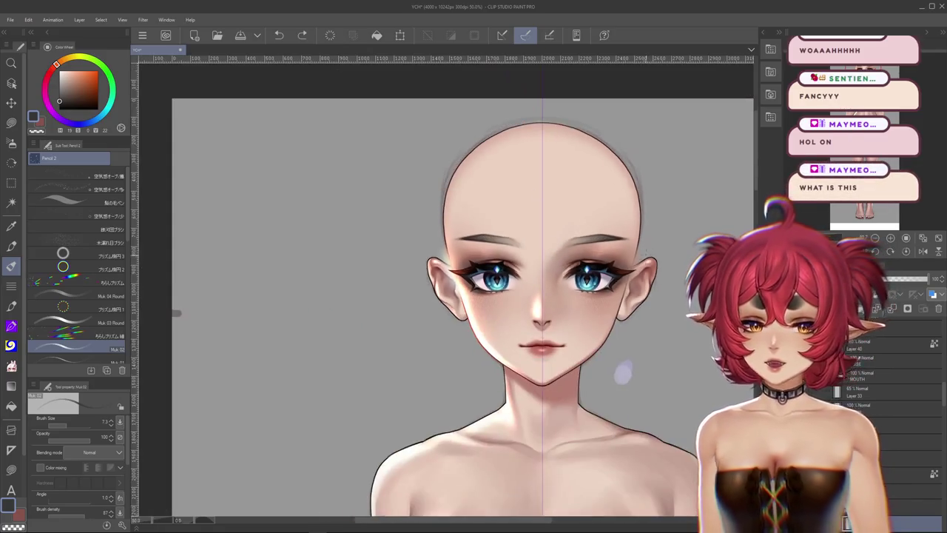
pyautogui.scroll(1, 541, 317)
pyautogui.scroll(2, 542, 317)
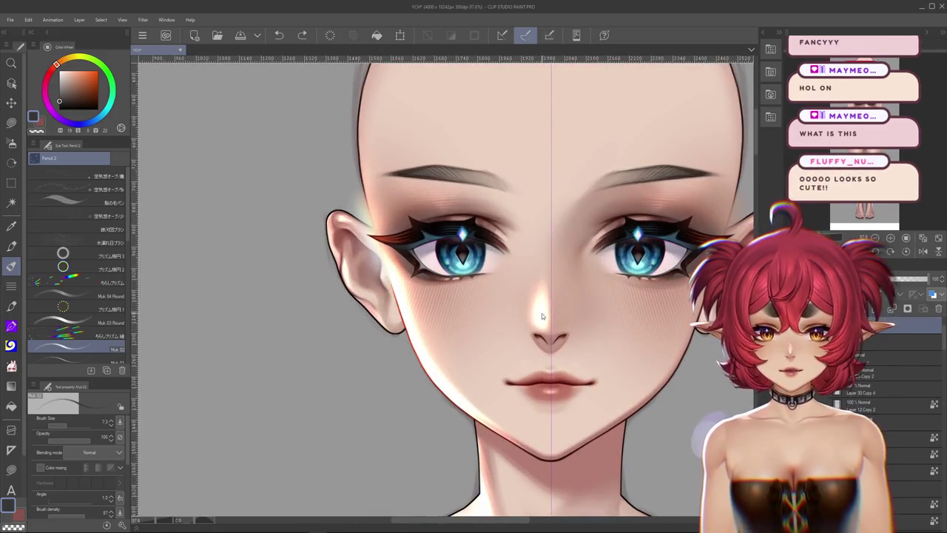
pyautogui.click(888, 390)
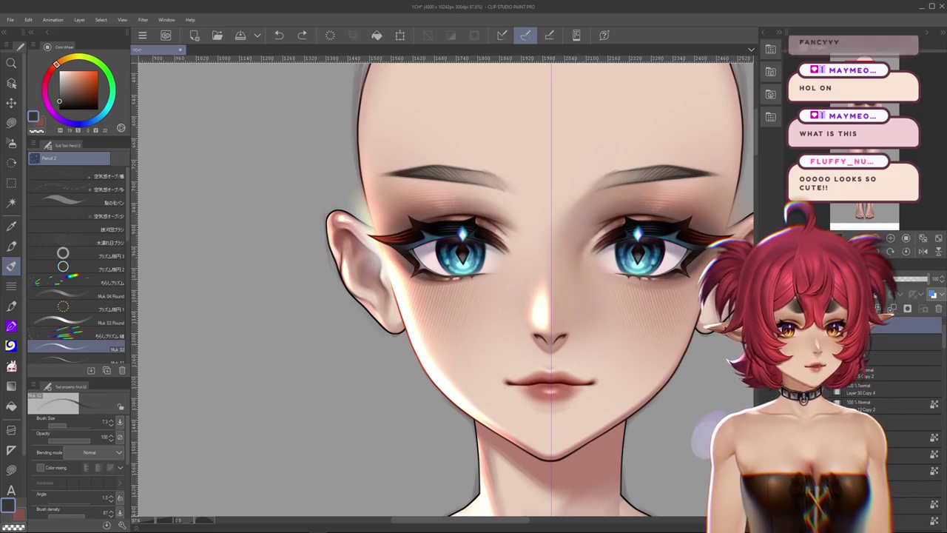
# Redraw the highlight on the nose tip.
pyautogui.moveTo(540, 319); pyautogui.dragTo(493, 337)
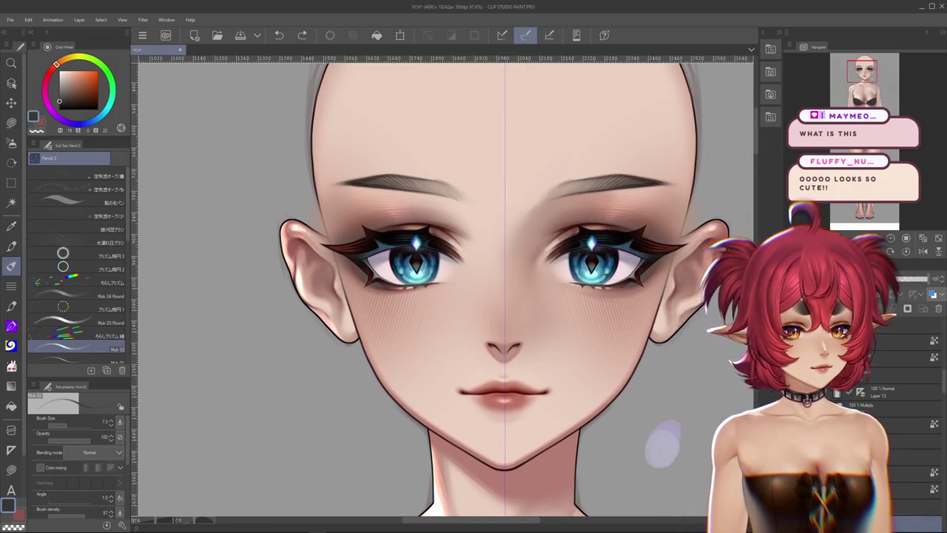
pyautogui.scroll(-2, 536, 320)
pyautogui.scroll(-3, 536, 319)
pyautogui.scroll(4, 536, 320)
pyautogui.scroll(3, 536, 320)
pyautogui.moveTo(506, 310); pyautogui.dragTo(507, 320)
# Remove the line under the lips, comparing it with undo and redo first.
pyautogui.scroll(-2, 577, 327)
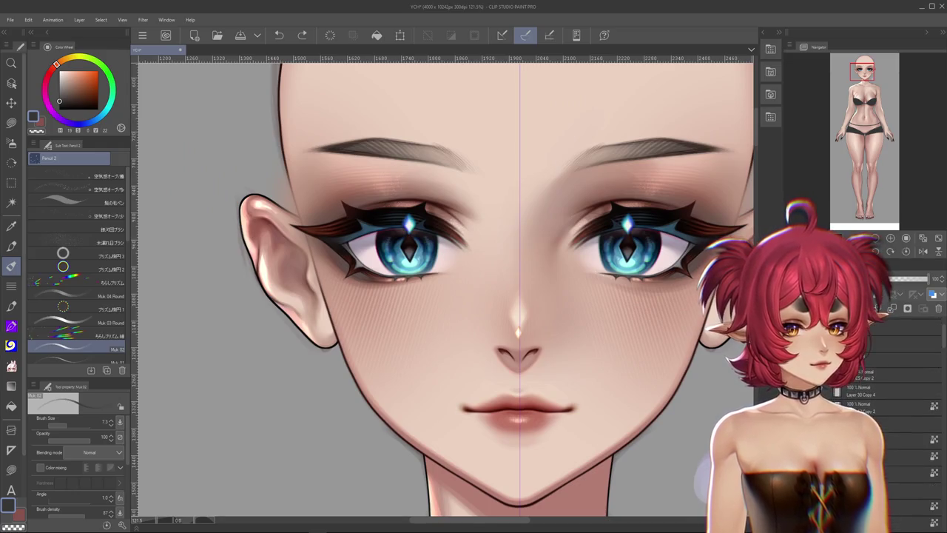
pyautogui.scroll(-3, 668, 370)
pyautogui.scroll(-1, 668, 370)
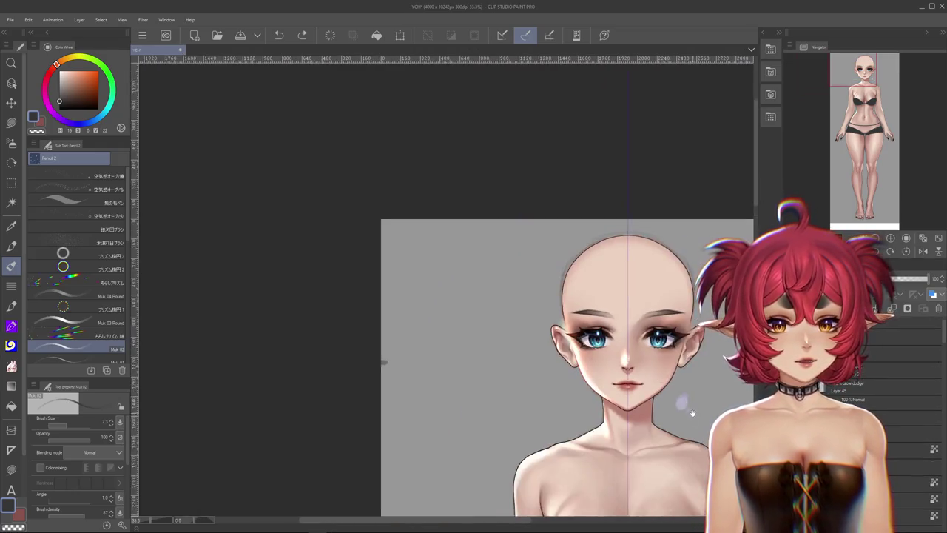
pyautogui.scroll(4, 538, 297)
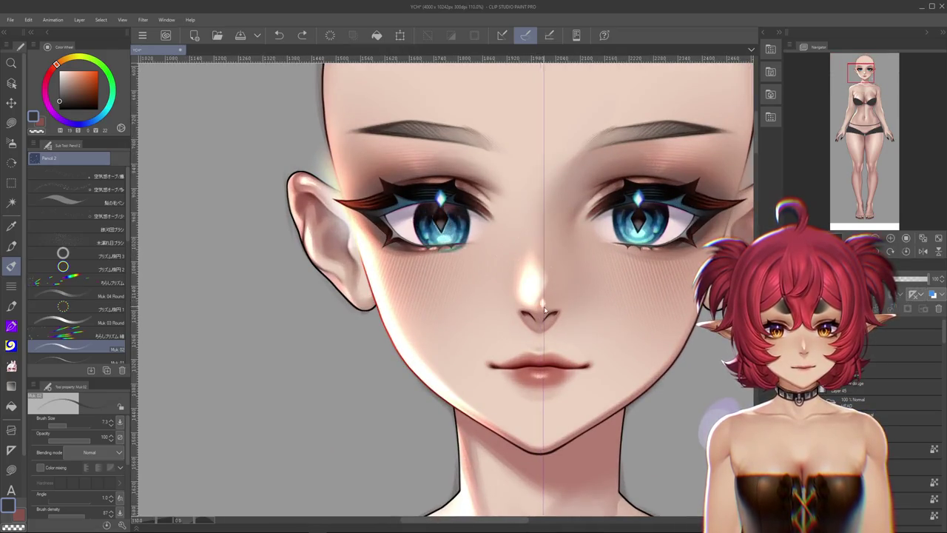
pyautogui.scroll(-3, 614, 315)
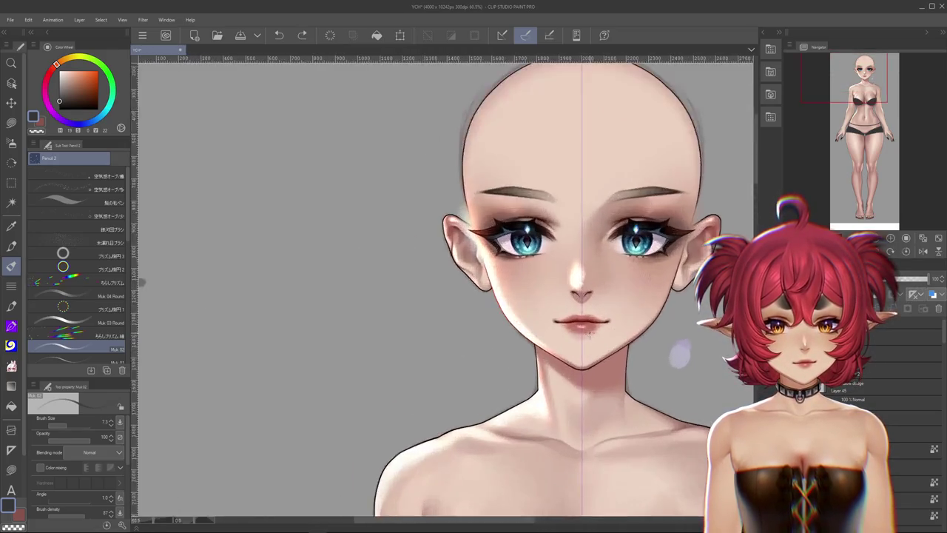
pyautogui.scroll(3, 577, 336)
pyautogui.hotkey('ctrl', 'z')
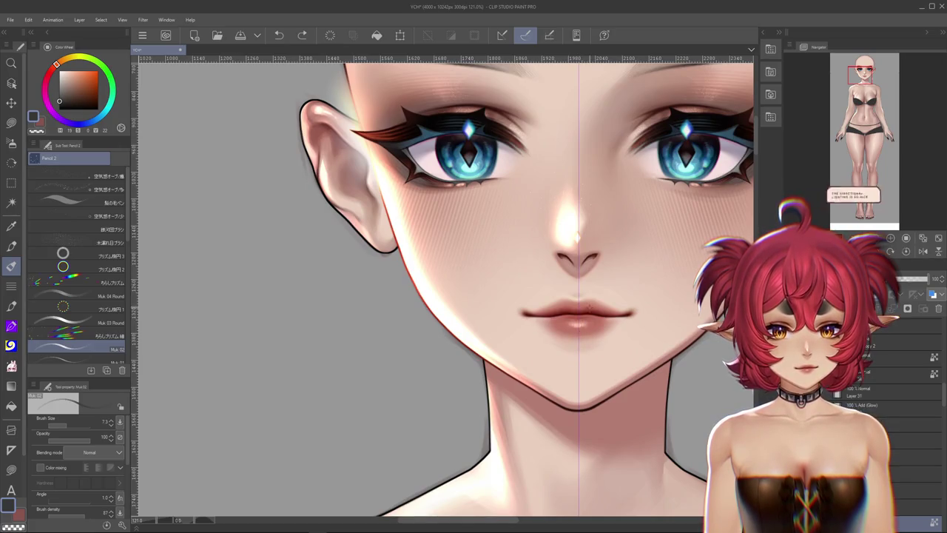
pyautogui.hotkey('ctrl', 'y')
pyautogui.hotkey('ctrl', 'z')
# Draw mirrored vertical guide lines down the face with the symmetry ruler.
pyautogui.scroll(2, 588, 333)
pyautogui.scroll(-2, 562, 329)
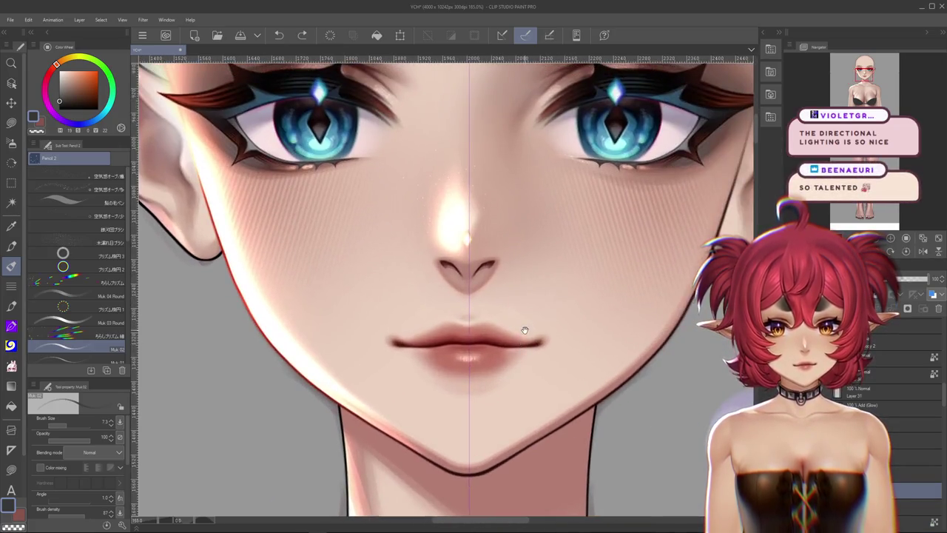
pyautogui.scroll(-3, 528, 343)
pyautogui.scroll(2, 577, 363)
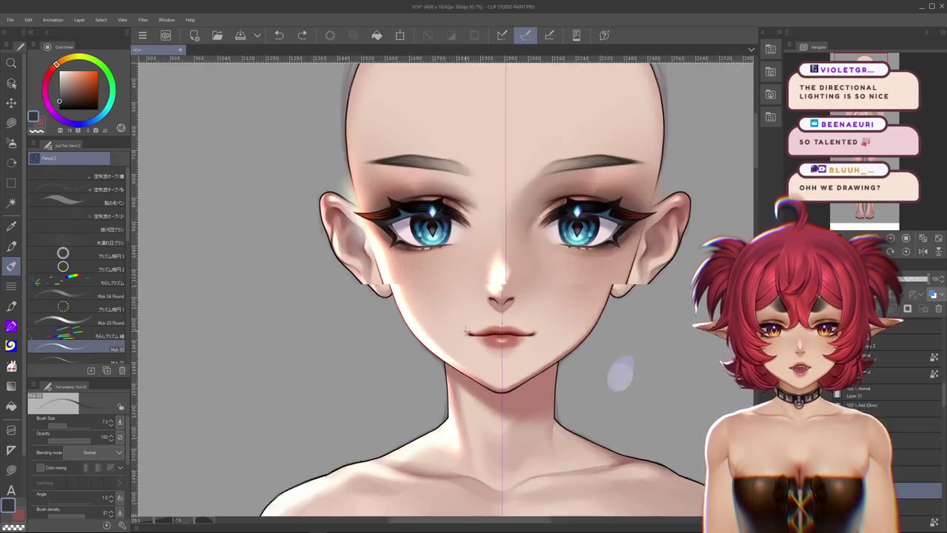
pyautogui.scroll(2, 619, 375)
pyautogui.scroll(1, 537, 318)
pyautogui.scroll(-2, 537, 318)
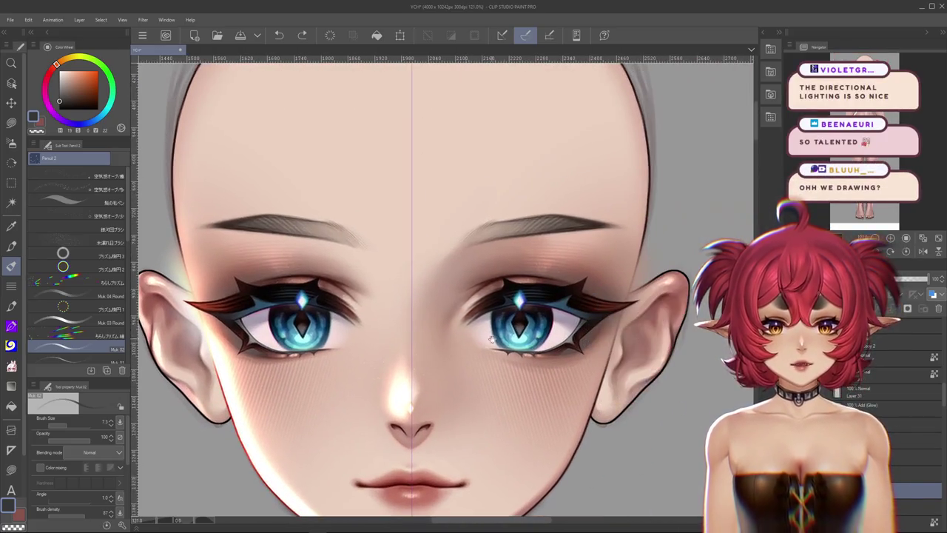
pyautogui.scroll(-1, 540, 367)
pyautogui.scroll(-1, 544, 409)
pyautogui.scroll(-1, 544, 408)
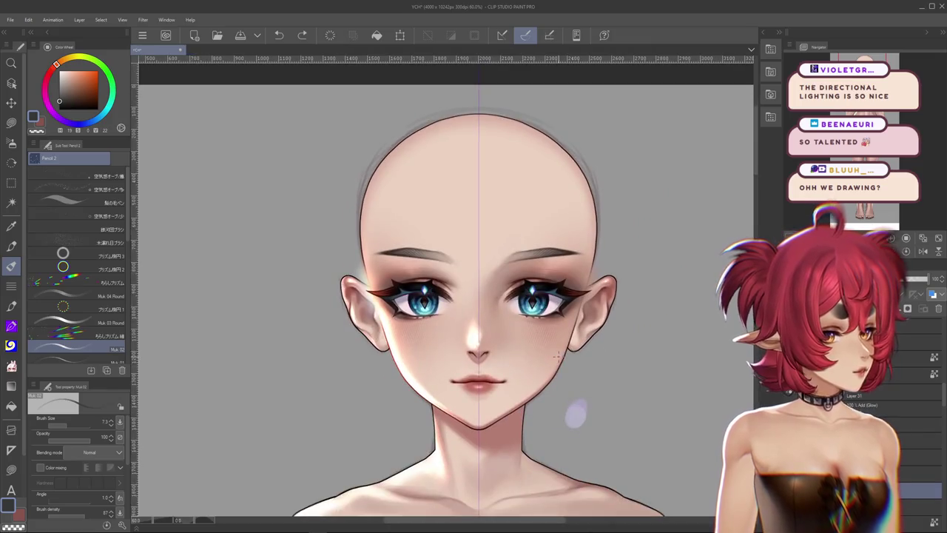
pyautogui.scroll(-1, 570, 409)
pyautogui.moveTo(553, 425); pyautogui.dragTo(554, 272)
pyautogui.moveTo(617, 399); pyautogui.dragTo(597, 361)
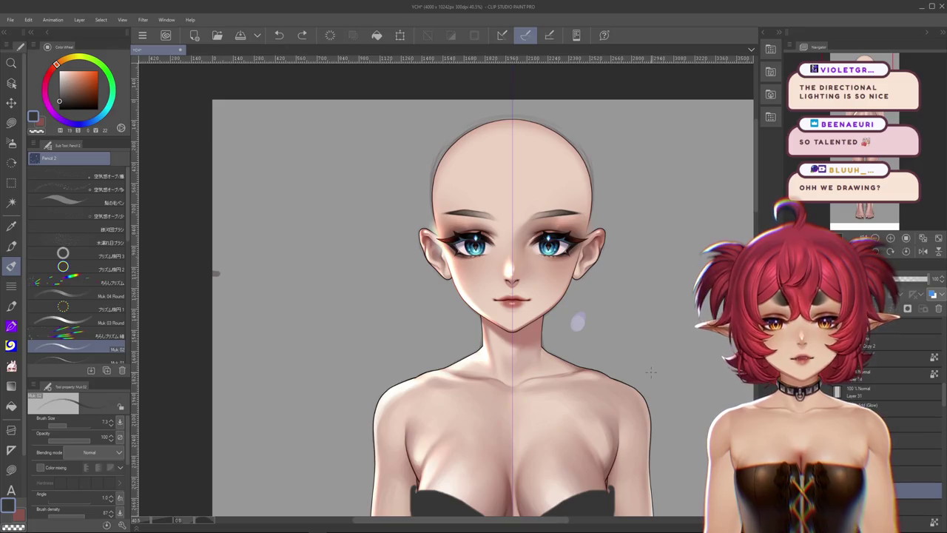
pyautogui.scroll(-3, 649, 370)
pyautogui.scroll(-2, 649, 367)
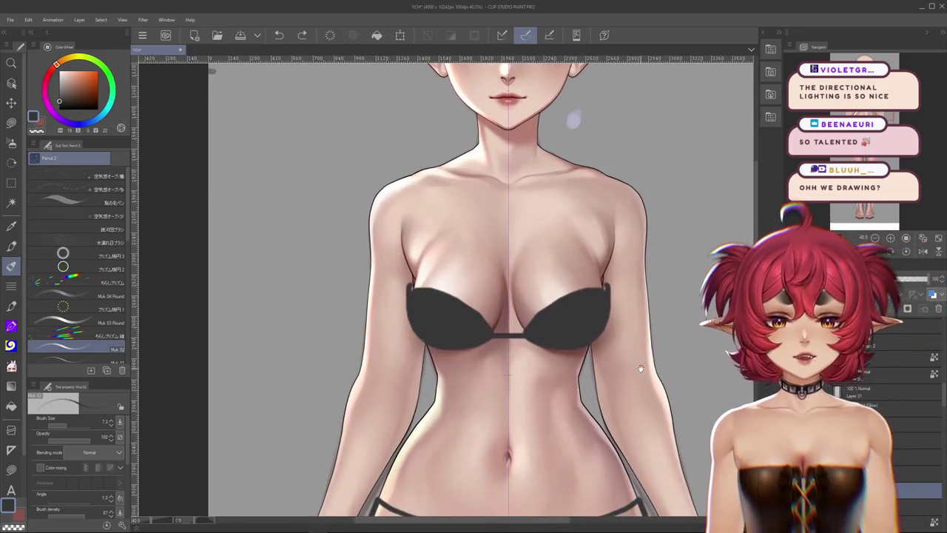
pyautogui.moveTo(652, 360); pyautogui.dragTo(631, 405)
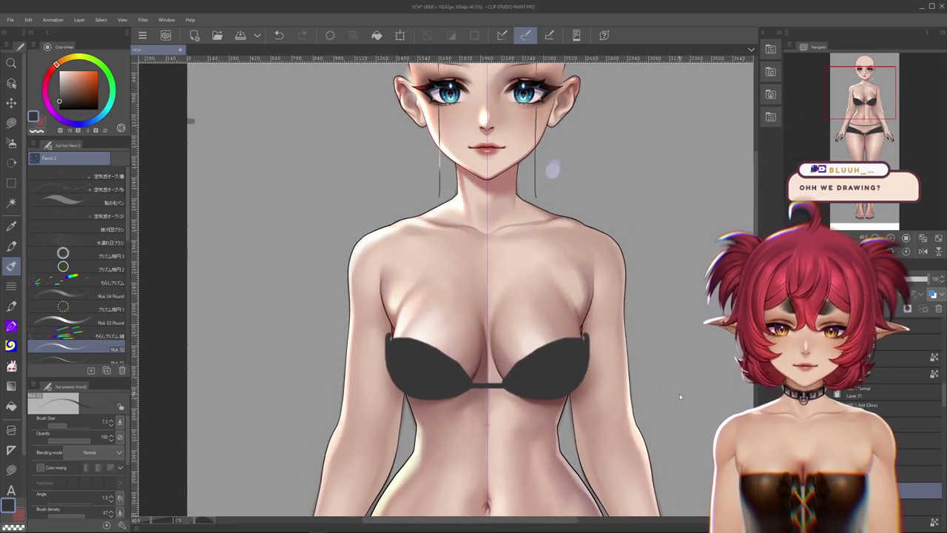
pyautogui.scroll(-1, 643, 389)
pyautogui.scroll(-1, 614, 383)
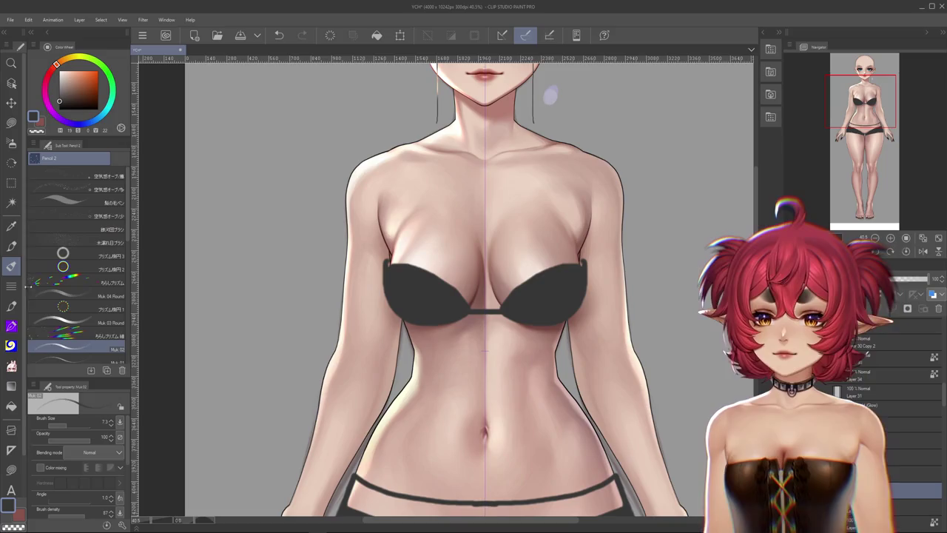
pyautogui.click(11, 406)
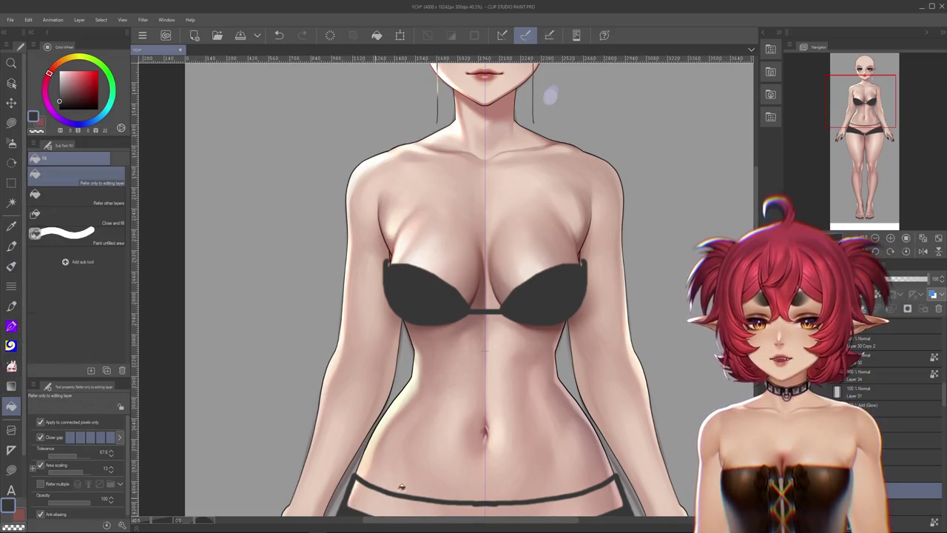
# Fill the shorts below the waistband dark, undoing a stray first fill.
pyautogui.click(641, 382)
pyautogui.hotkey('ctrl', 'z')
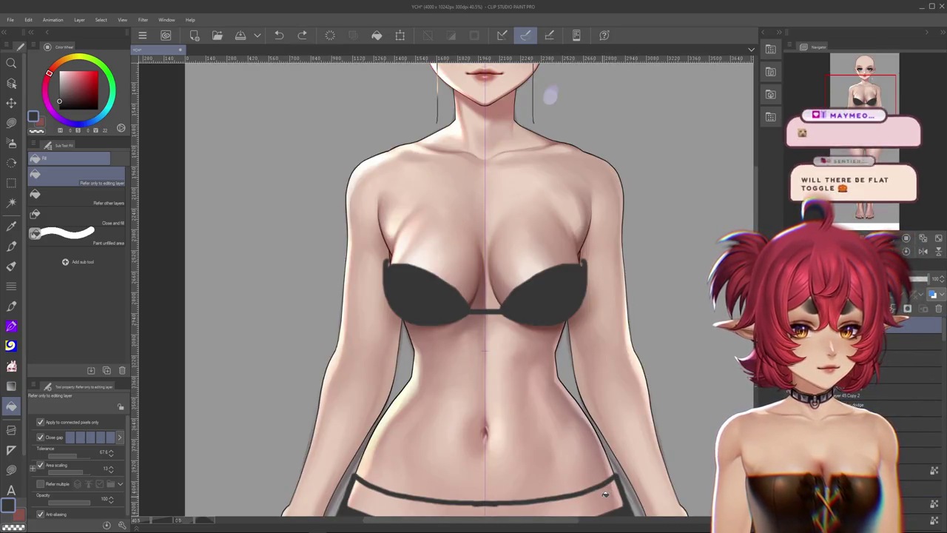
pyautogui.click(584, 507)
pyautogui.scroll(-3, 631, 415)
pyautogui.scroll(-2, 628, 370)
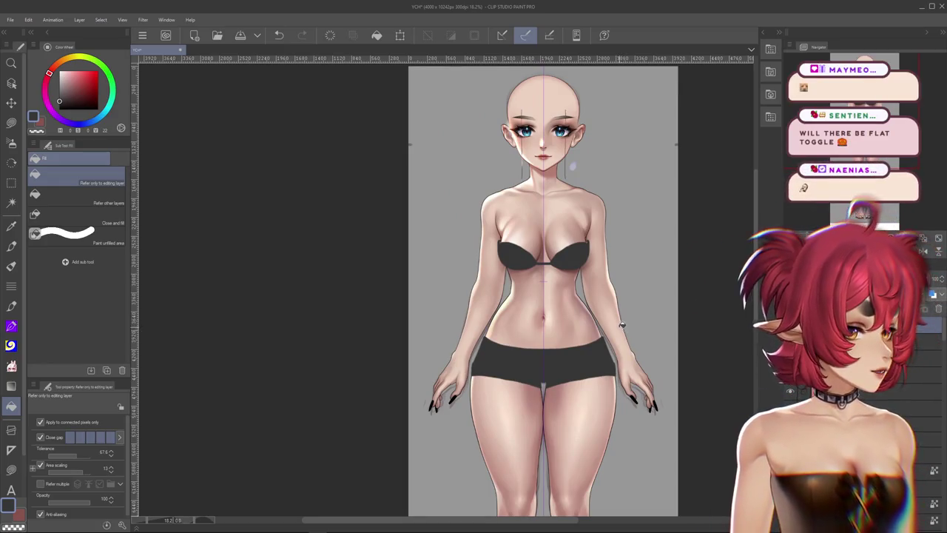
pyautogui.scroll(3, 596, 276)
pyautogui.scroll(1, 617, 222)
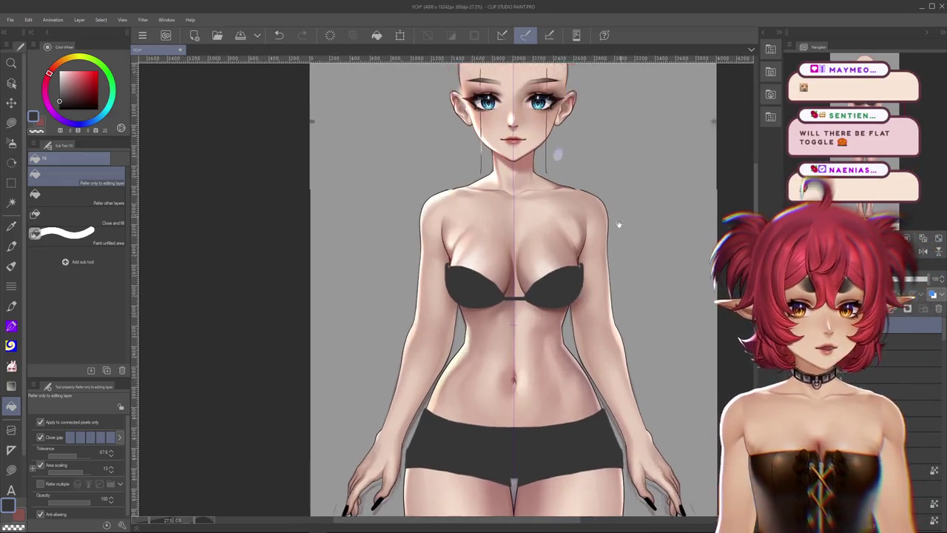
pyautogui.scroll(-1, 522, 252)
pyautogui.scroll(1, 522, 252)
pyautogui.scroll(1, 379, 219)
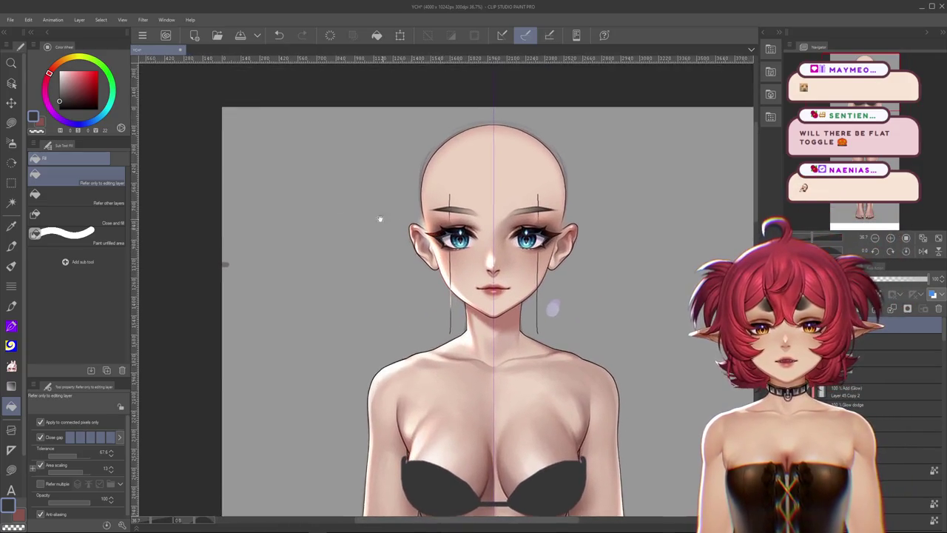
pyautogui.click(9, 124)
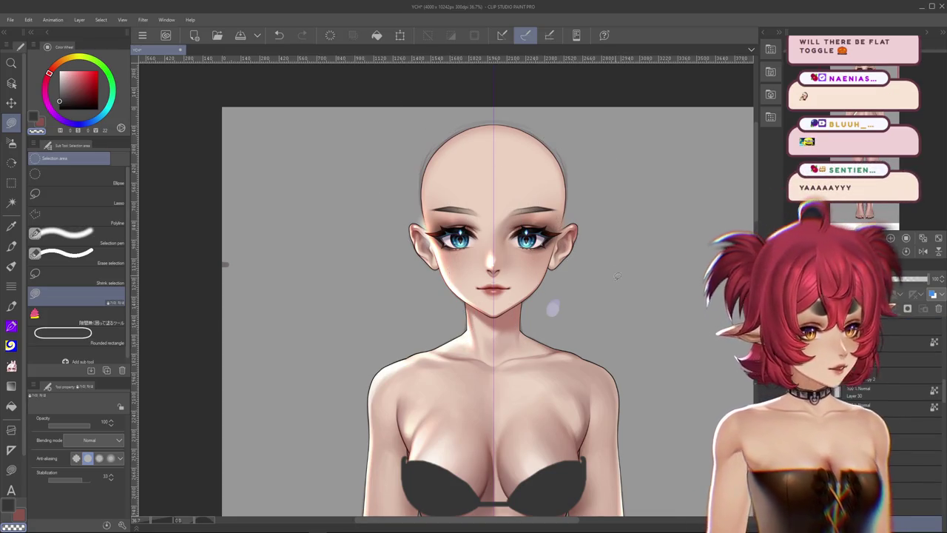
pyautogui.scroll(-3, 617, 276)
pyautogui.scroll(-2, 624, 347)
pyautogui.scroll(-1, 641, 354)
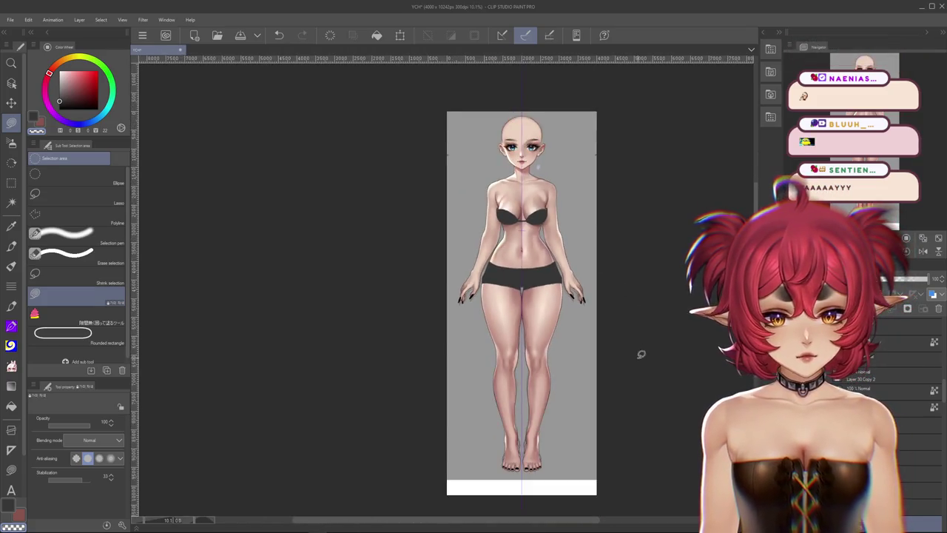
pyautogui.scroll(-1, 642, 362)
pyautogui.scroll(1, 643, 370)
pyautogui.scroll(2, 629, 311)
pyautogui.scroll(2, 617, 261)
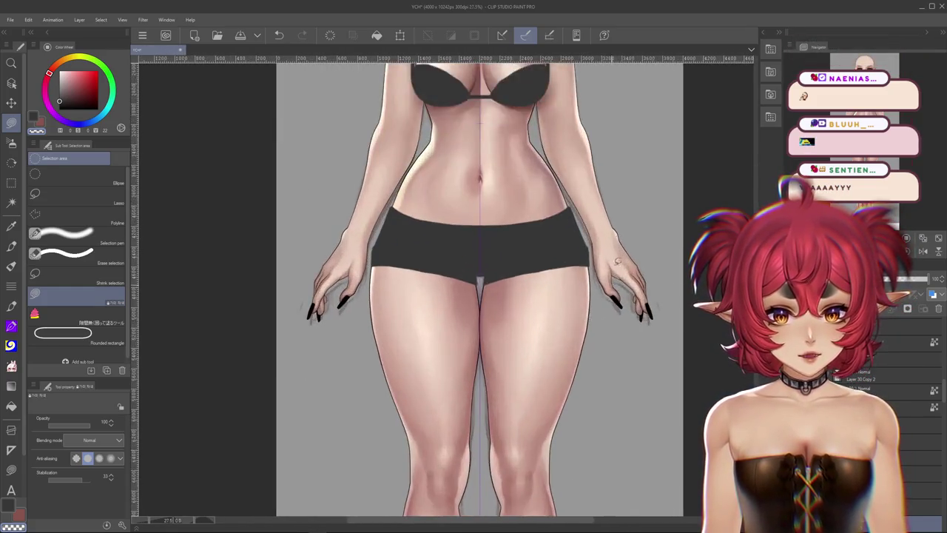
pyautogui.scroll(-1, 581, 237)
pyautogui.scroll(1, 518, 203)
pyautogui.scroll(1, 507, 200)
pyautogui.scroll(1, 511, 192)
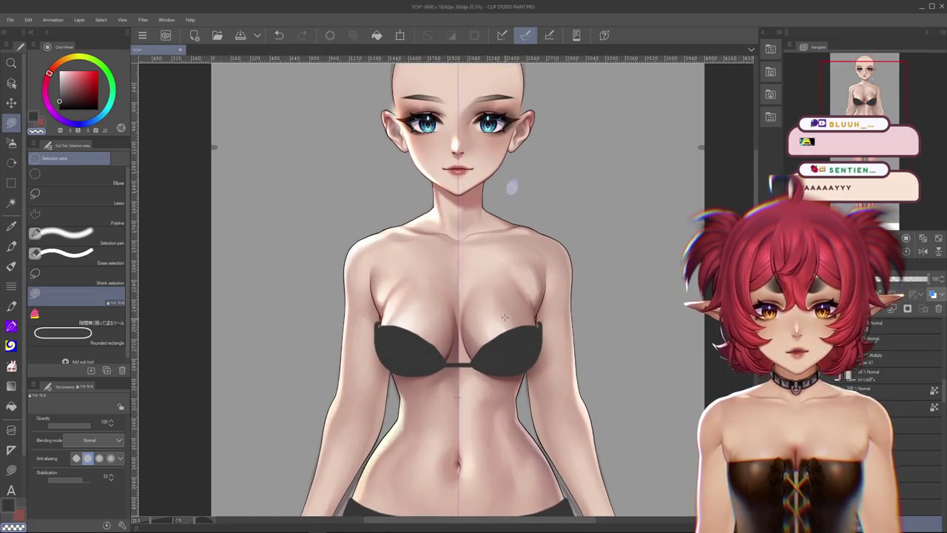
pyautogui.hotkey('ctrl', 'd')
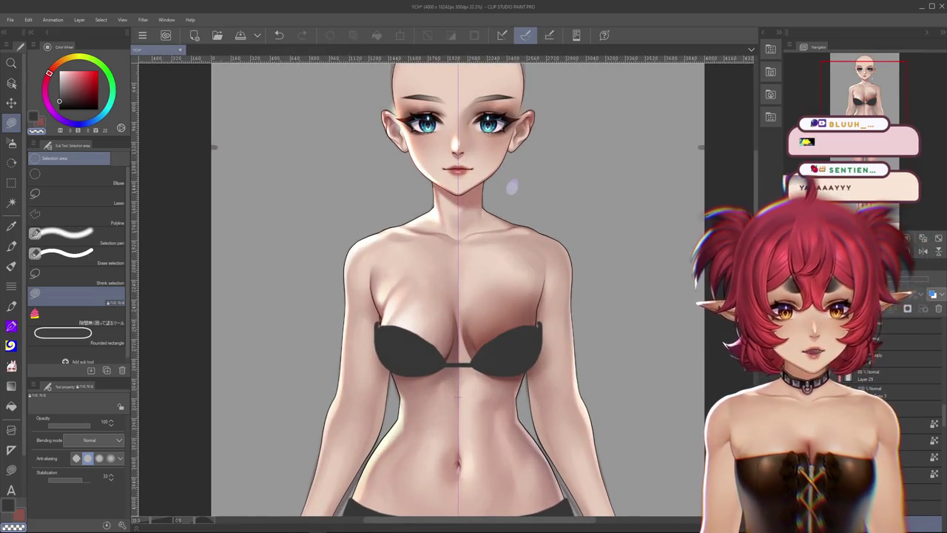
pyautogui.hotkey('ctrl', 'z')
pyautogui.hotkey('ctrl', 'z')
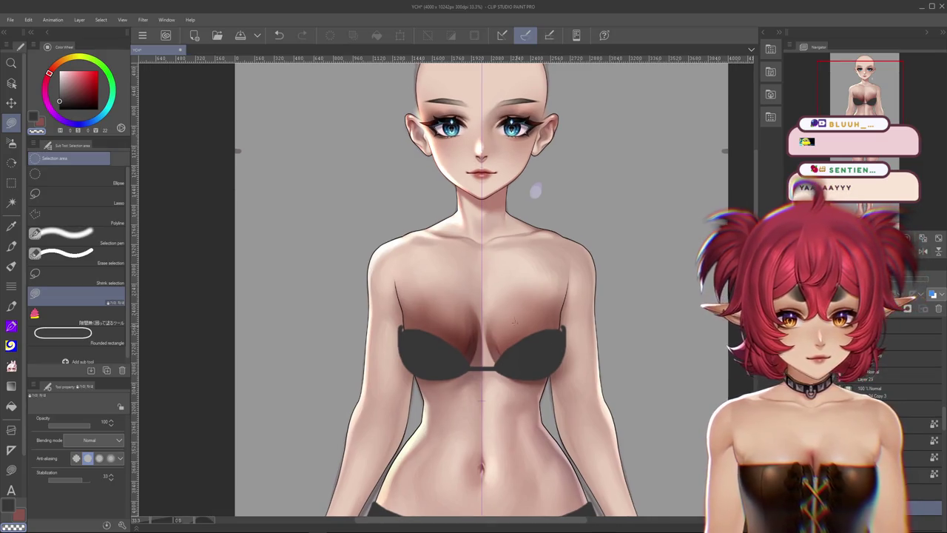
pyautogui.hotkey('ctrl', 'z')
pyautogui.hotkey('ctrl', 'z')
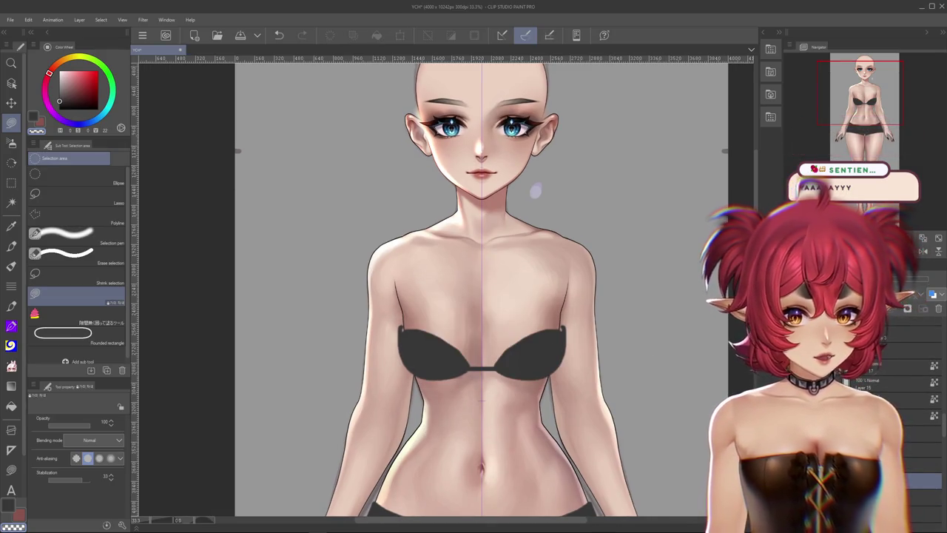
pyautogui.scroll(-1, 668, 402)
pyautogui.scroll(-1, 695, 383)
pyautogui.moveTo(696, 383)
pyautogui.mouseDown()
pyautogui.moveTo(691, 397)
pyautogui.moveTo(662, 341)
pyautogui.moveTo(664, 385)
pyautogui.mouseUp()
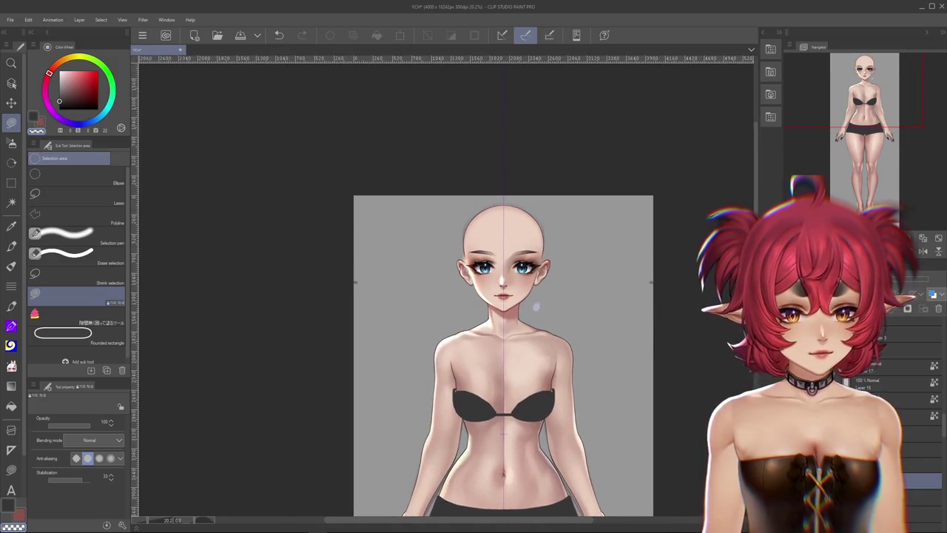
pyautogui.hotkey('ctrl', 'y')
pyautogui.hotkey('ctrl', 'y')
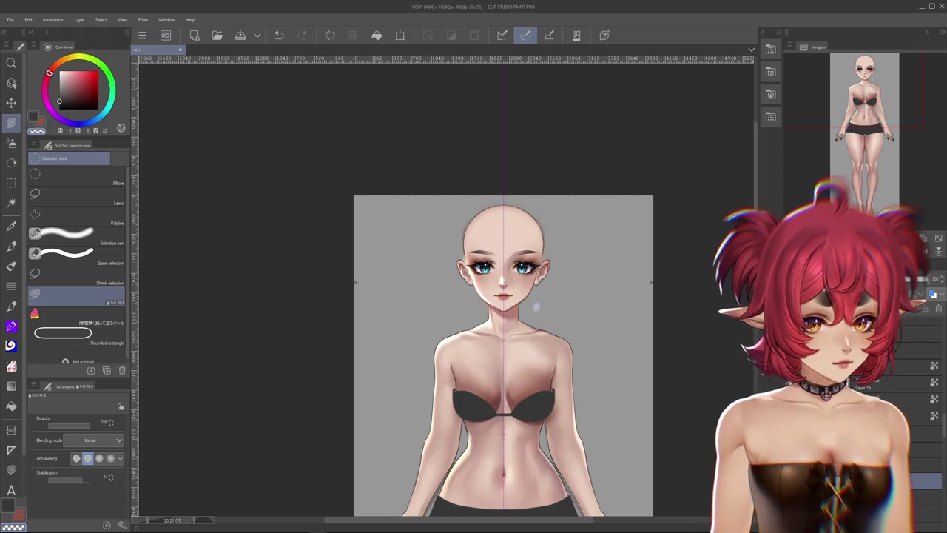
pyautogui.scroll(2, 536, 306)
pyautogui.scroll(2, 536, 355)
pyautogui.scroll(2, 551, 414)
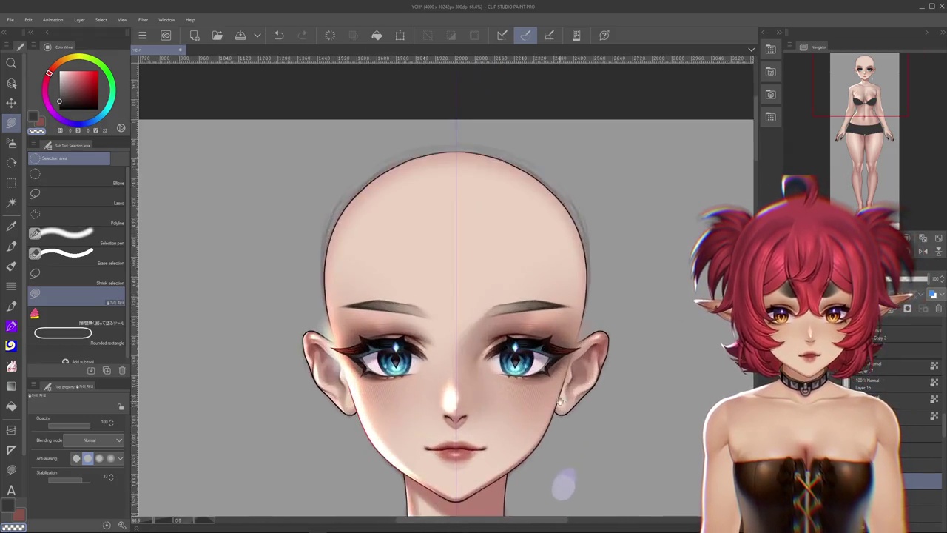
pyautogui.scroll(-1, 560, 402)
pyautogui.scroll(-1, 599, 270)
pyautogui.scroll(-1, 604, 278)
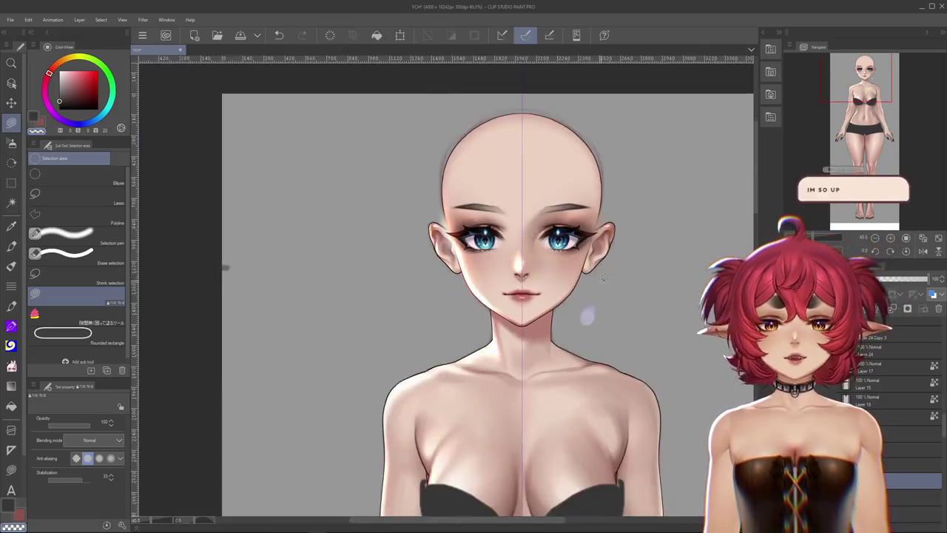
pyautogui.scroll(-4, 604, 277)
pyautogui.moveTo(687, 455)
pyautogui.mouseDown()
pyautogui.moveTo(634, 328)
pyautogui.moveTo(622, 237)
pyautogui.moveTo(556, 311)
pyautogui.mouseUp()
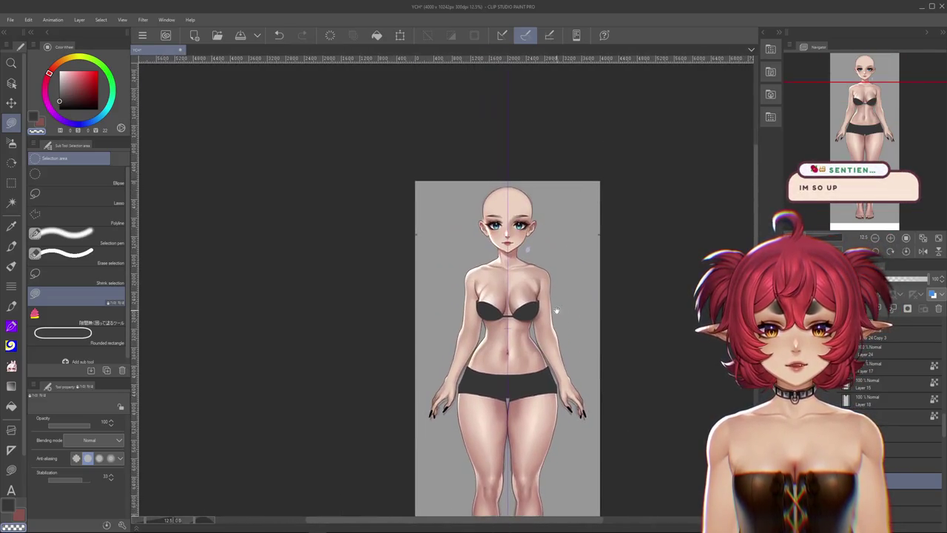
pyautogui.scroll(2, 555, 311)
pyautogui.moveTo(581, 360); pyautogui.dragTo(596, 296)
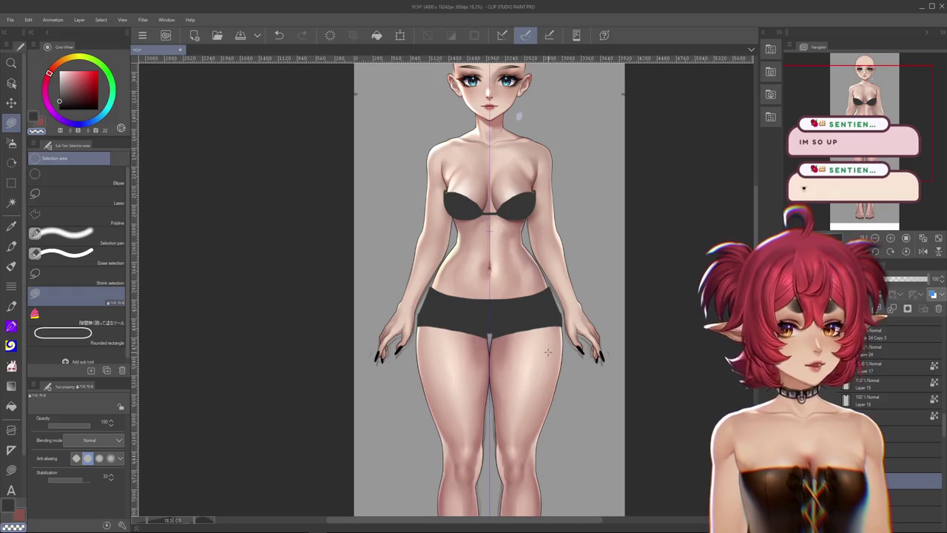
pyautogui.scroll(-3, 895, 370)
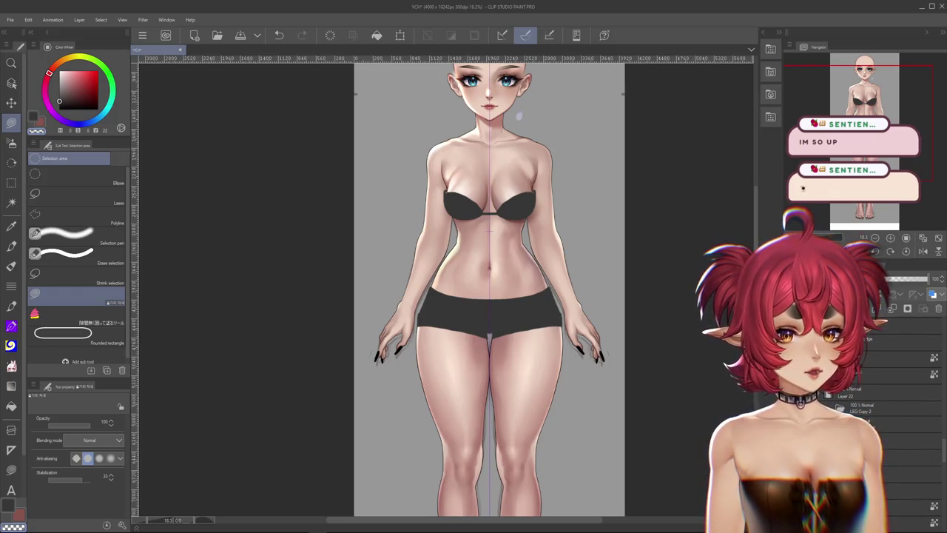
pyautogui.click(910, 408)
pyautogui.scroll(2, 857, 409)
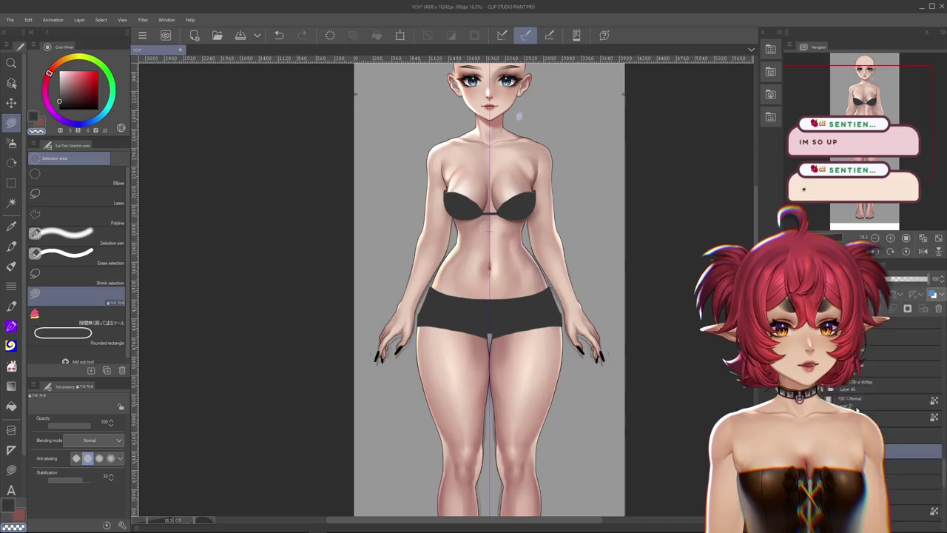
pyautogui.scroll(3, 857, 409)
pyautogui.click(821, 404)
pyautogui.click(821, 403)
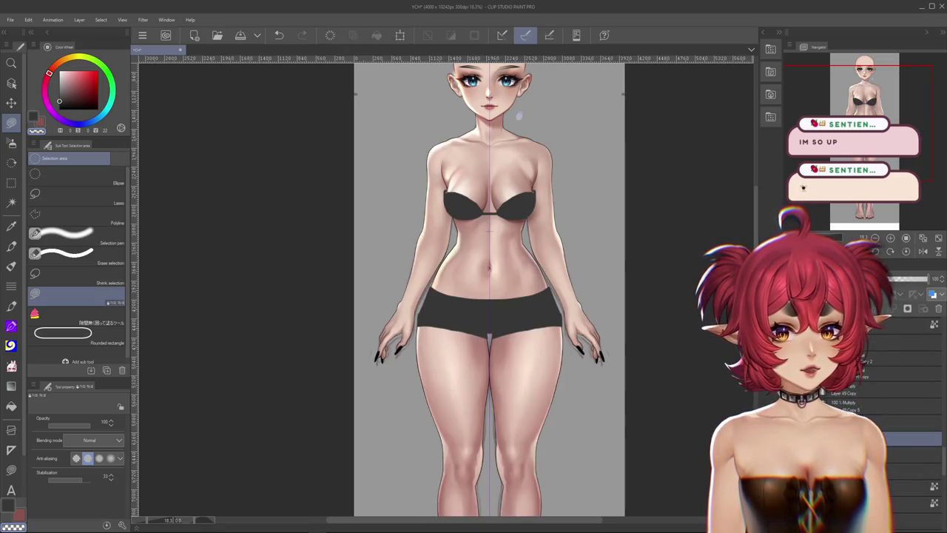
pyautogui.click(11, 386)
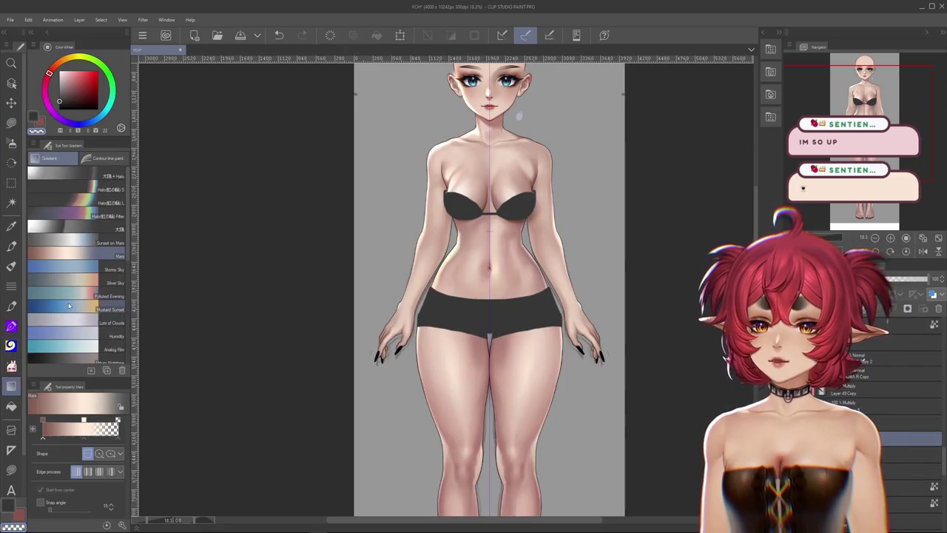
# Select the Liquify blend tool and frame the torso and hips for reshaping.
pyautogui.click(11, 305)
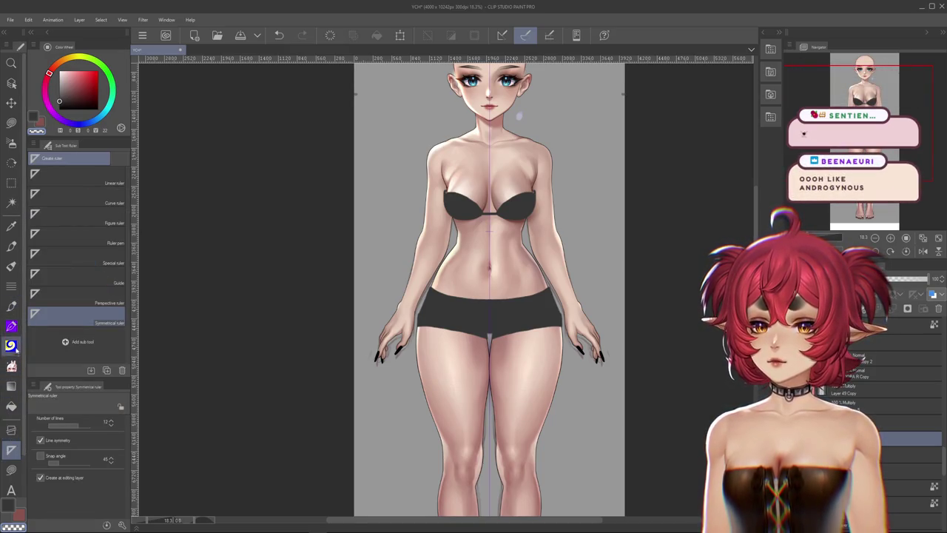
pyautogui.scroll(3, 488, 288)
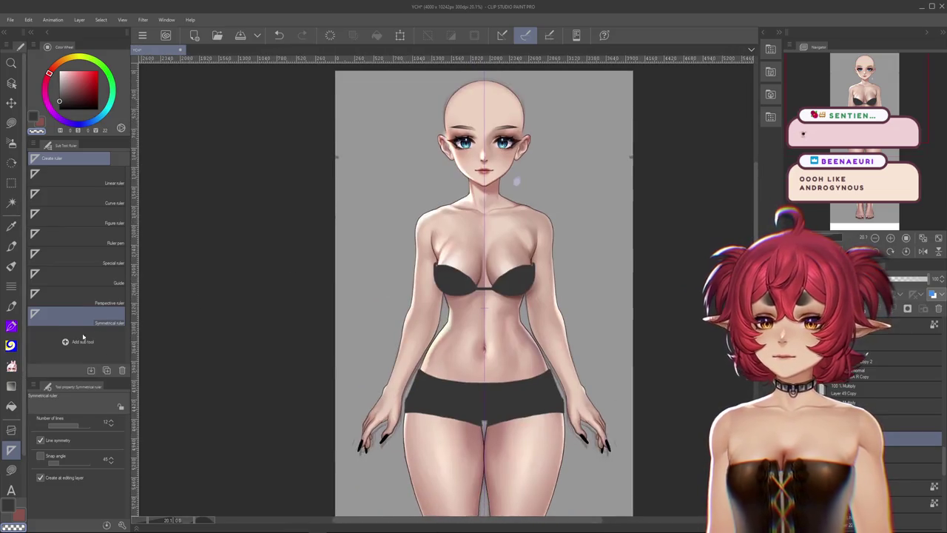
pyautogui.click(11, 284)
pyautogui.click(11, 226)
pyautogui.click(12, 143)
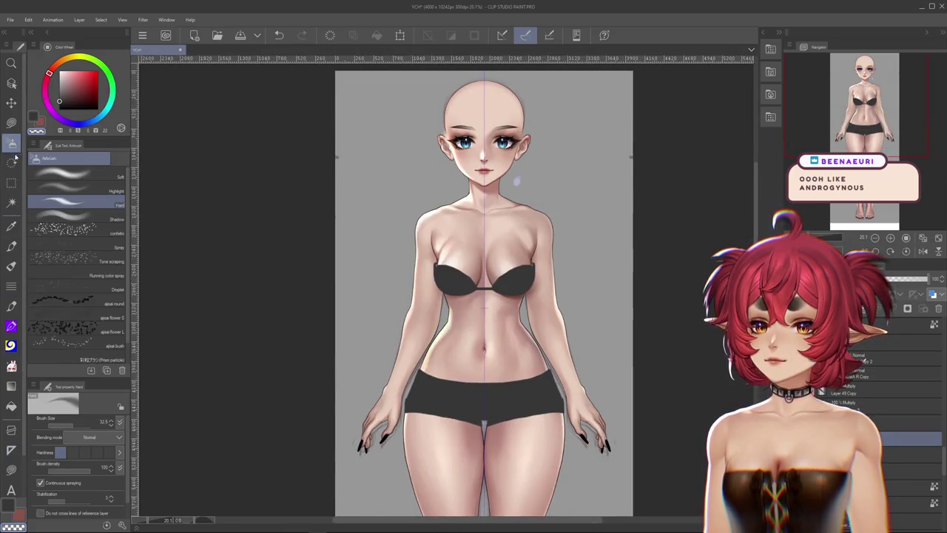
pyautogui.click(11, 365)
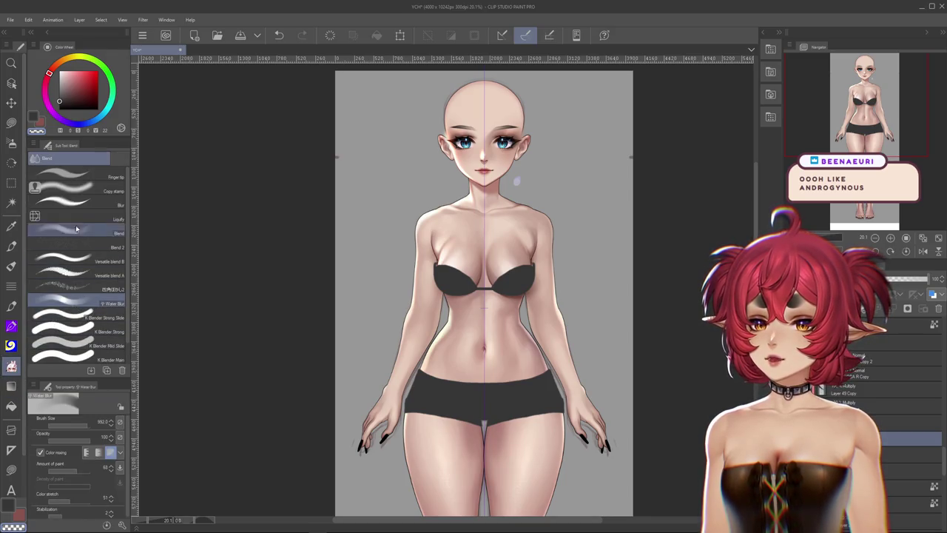
pyautogui.click(74, 216)
pyautogui.moveTo(307, 417); pyautogui.dragTo(338, 313)
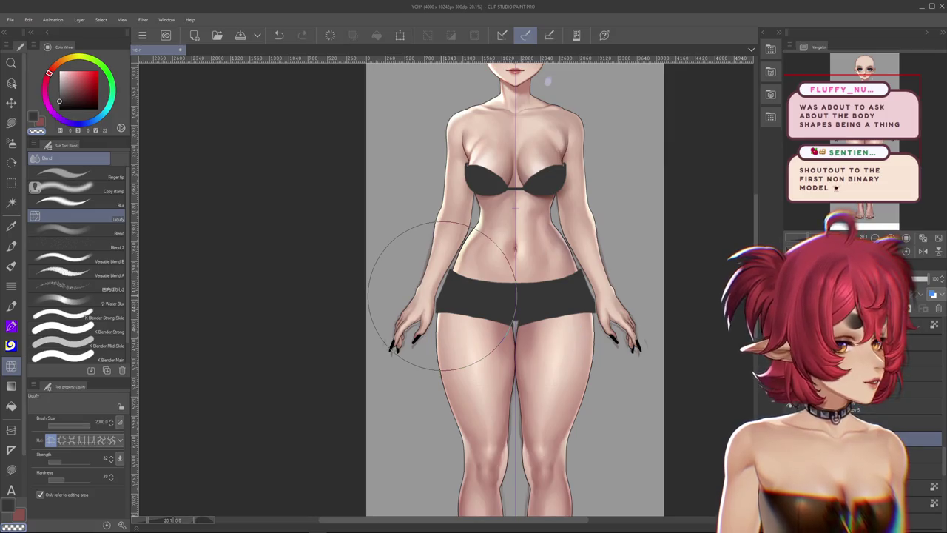
pyautogui.scroll(-3, 570, 317)
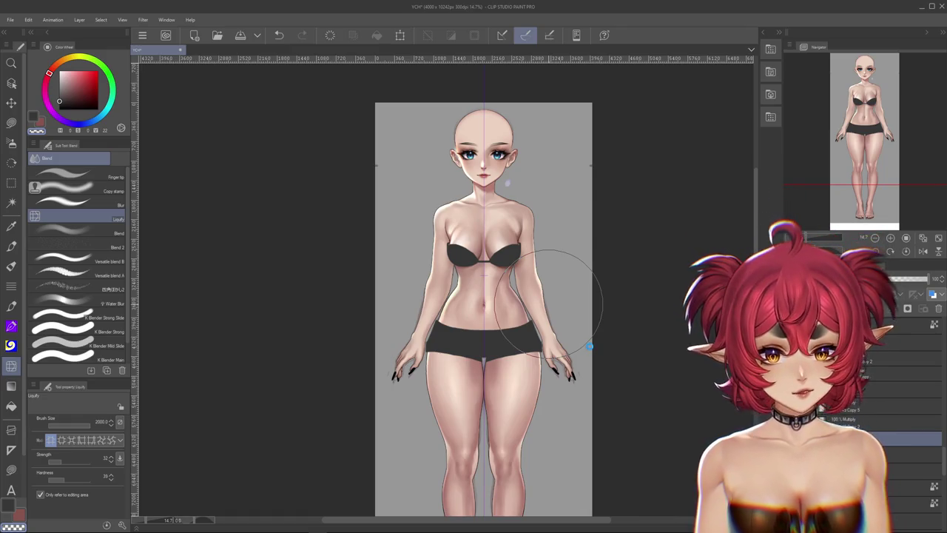
pyautogui.scroll(-1, 589, 345)
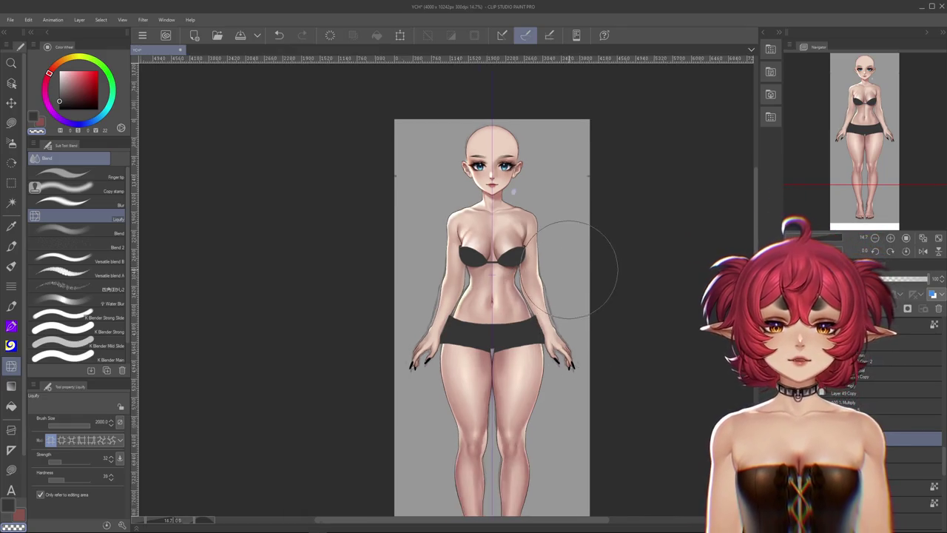
# Zoom in on the face and undo a trial Liquify warp on the left eye.
pyautogui.scroll(-2, 574, 259)
pyautogui.scroll(-2, 655, 348)
pyautogui.scroll(2, 577, 244)
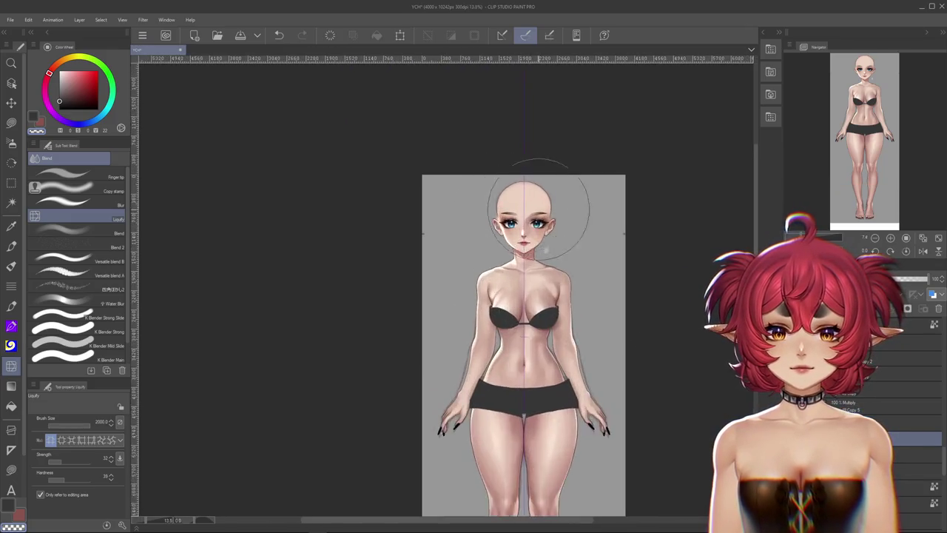
pyautogui.scroll(2, 545, 268)
pyautogui.scroll(2, 533, 244)
pyautogui.scroll(1, 594, 364)
pyautogui.scroll(1, 492, 263)
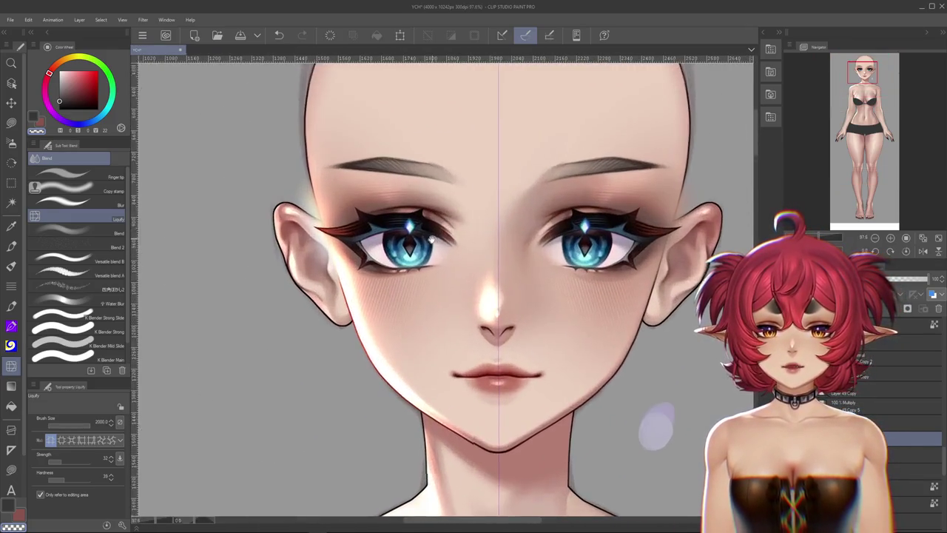
pyautogui.scroll(1, 492, 263)
pyautogui.scroll(1, 492, 260)
pyautogui.scroll(1, 500, 263)
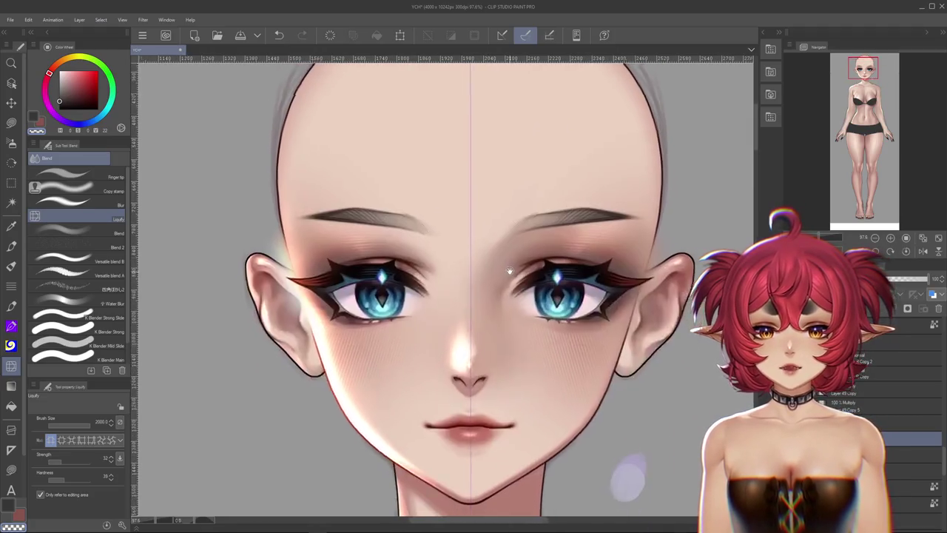
pyautogui.scroll(1, 461, 268)
pyautogui.scroll(-4, 480, 277)
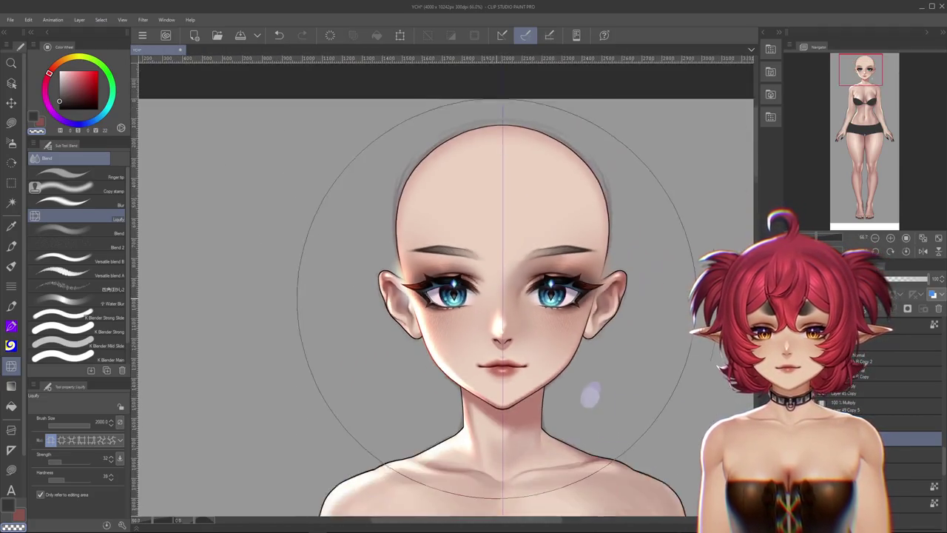
pyautogui.scroll(2, 473, 285)
pyautogui.scroll(1, 458, 292)
pyautogui.moveTo(449, 298); pyautogui.dragTo(448, 315)
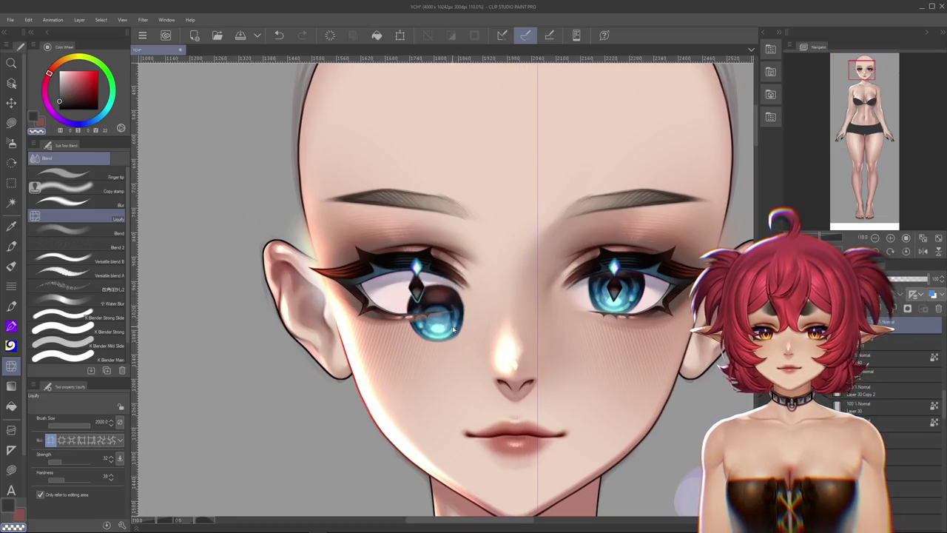
pyautogui.hotkey('ctrl', 'z')
# Select an eye layer and apply Clip to Layer Below to it.
pyautogui.click(903, 378)
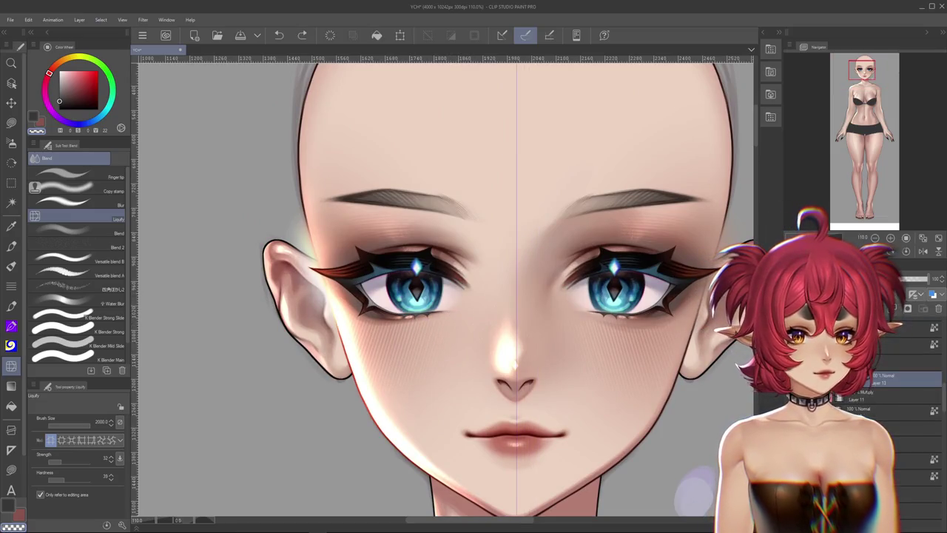
pyautogui.moveTo(626, 316); pyautogui.dragTo(616, 283)
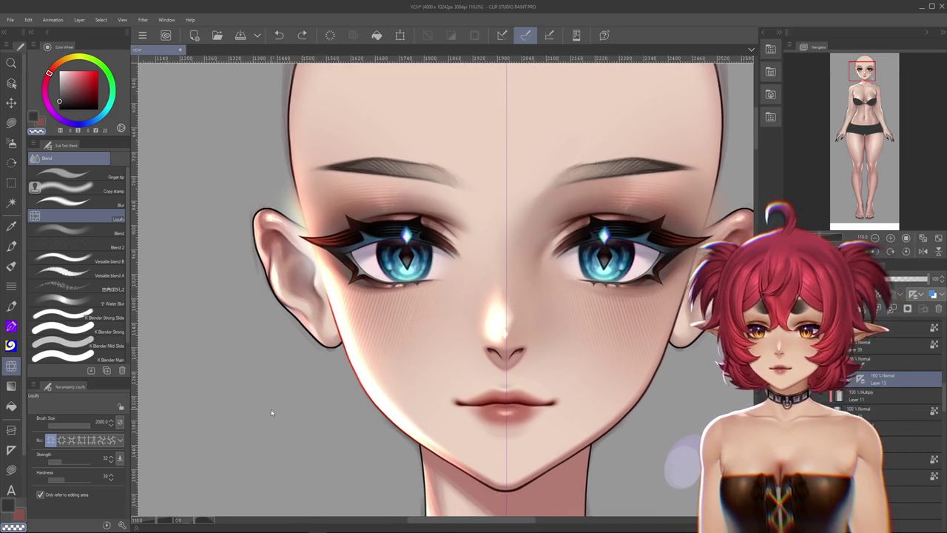
pyautogui.rightClick(862, 377)
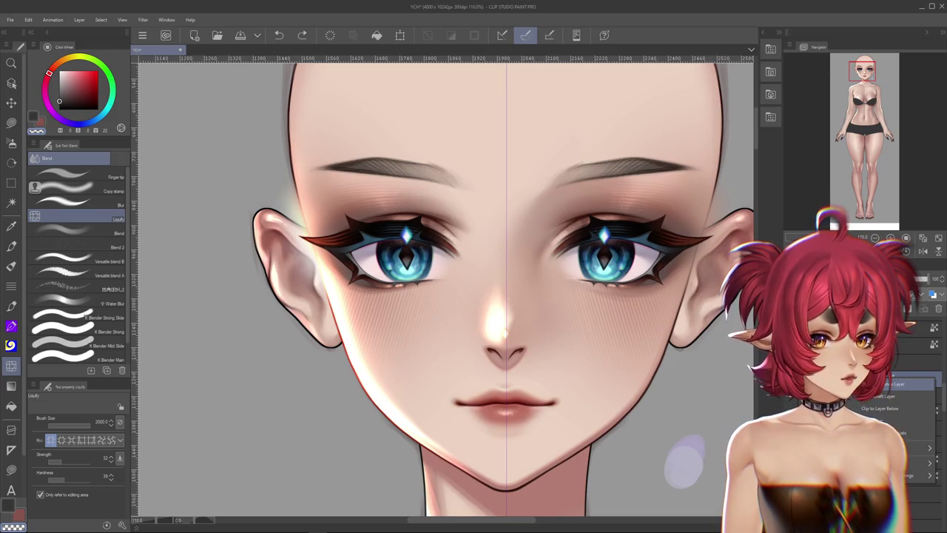
pyautogui.click(895, 383)
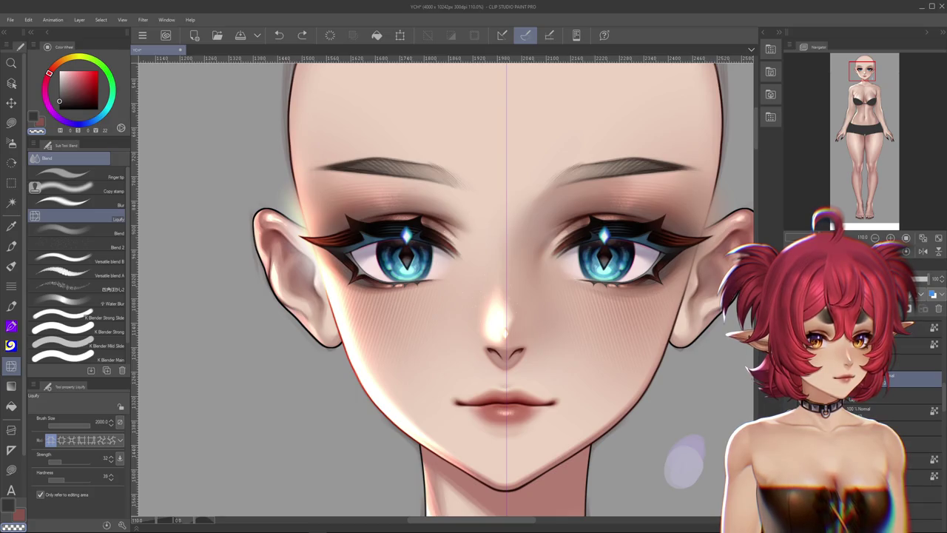
pyautogui.rightClick(873, 377)
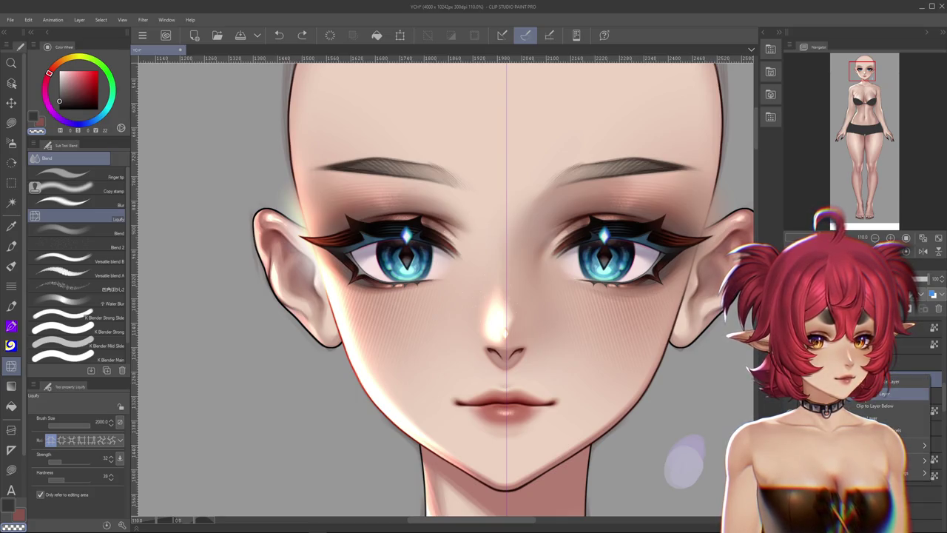
pyautogui.click(894, 381)
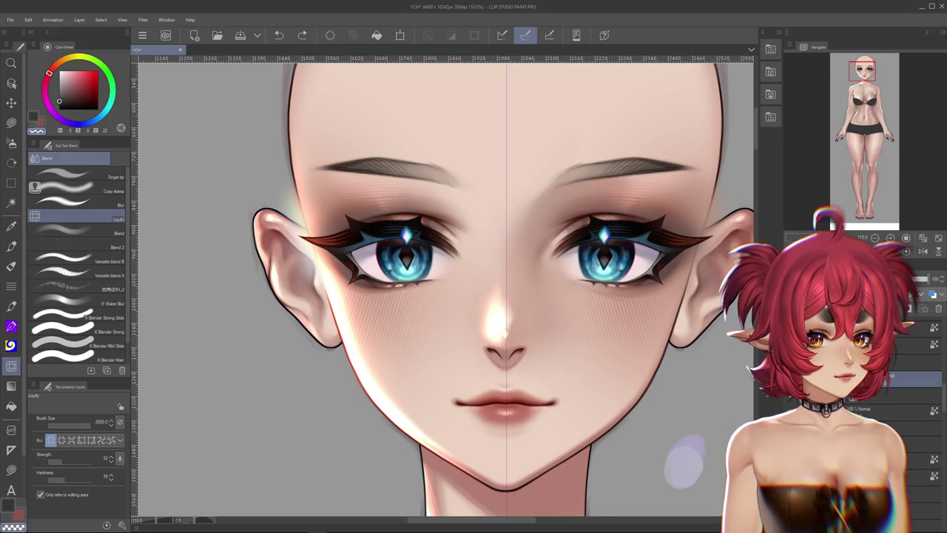
# Clip the eye layer just above to the layer below as well.
pyautogui.rightClick(888, 377)
pyautogui.click(888, 185)
pyautogui.rightClick(888, 366)
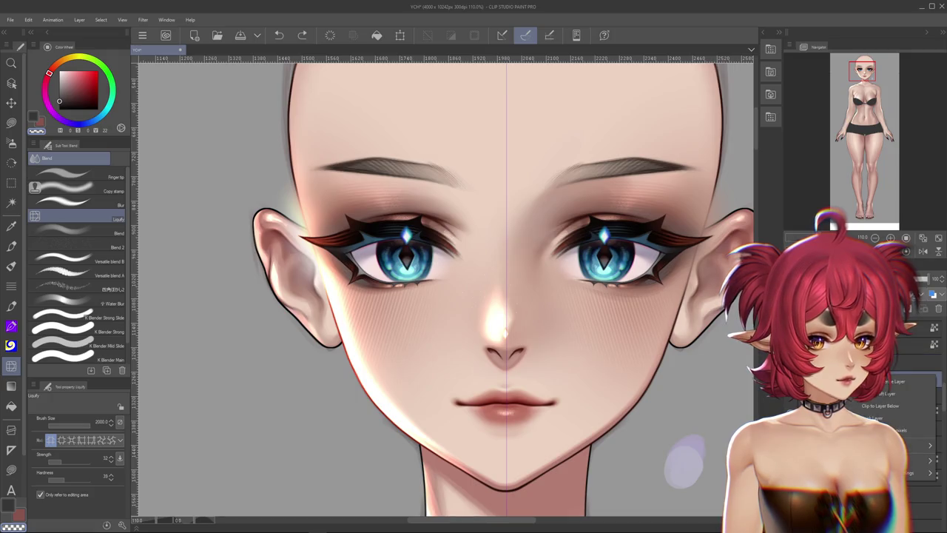
pyautogui.click(895, 381)
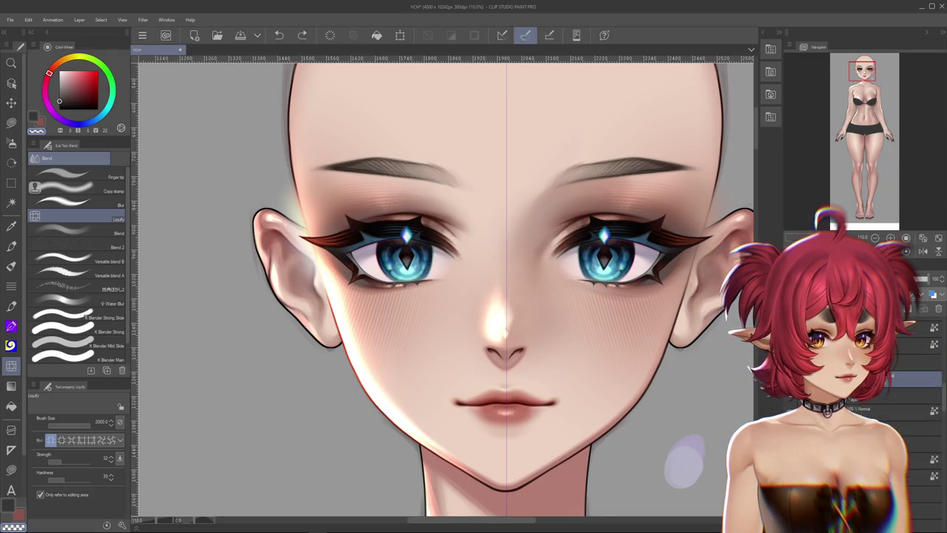
pyautogui.rightClick(887, 378)
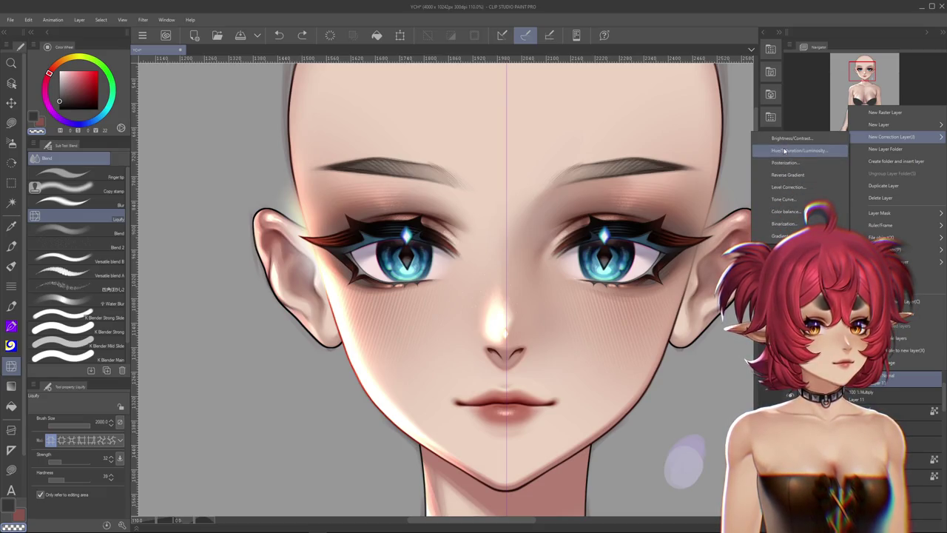
pyautogui.moveTo(880, 125)
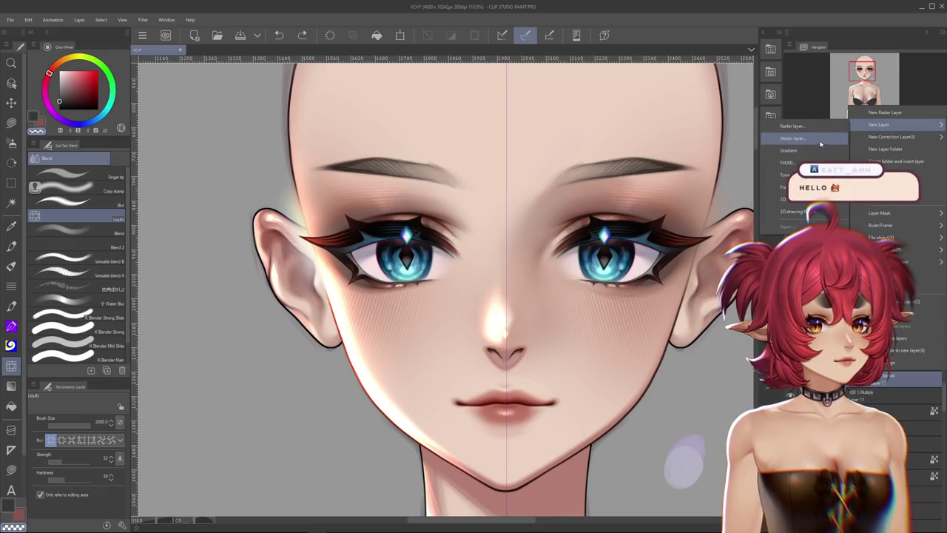
# Discard a trial Gradient layer and start a Gradient Map correction layer instead.
pyautogui.click(809, 150)
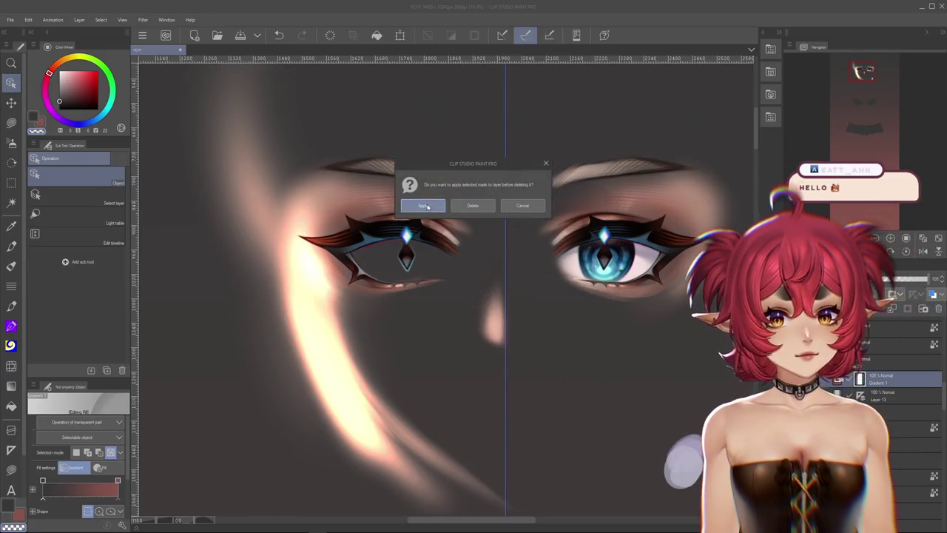
pyautogui.press('Return')
pyautogui.hotkey('ctrl', 'z')
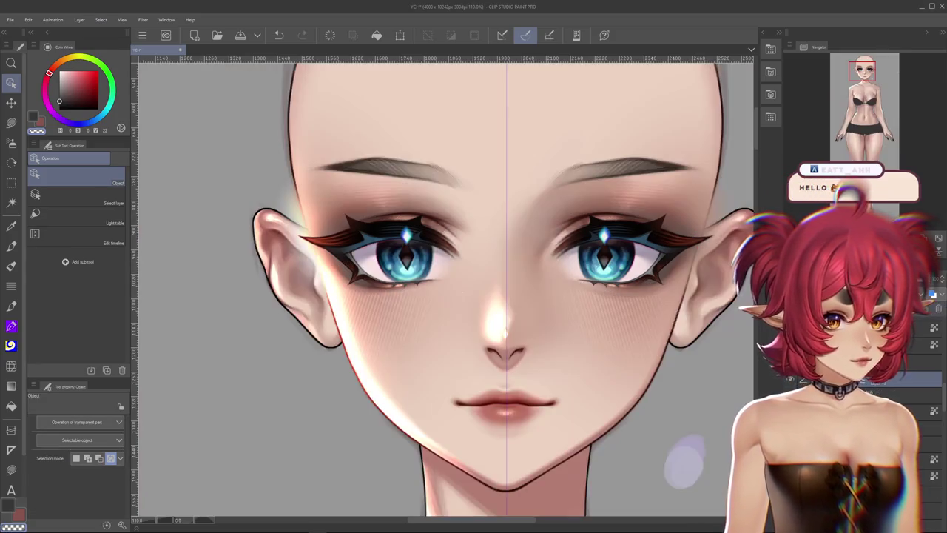
pyautogui.rightClick(881, 378)
pyautogui.moveTo(892, 136)
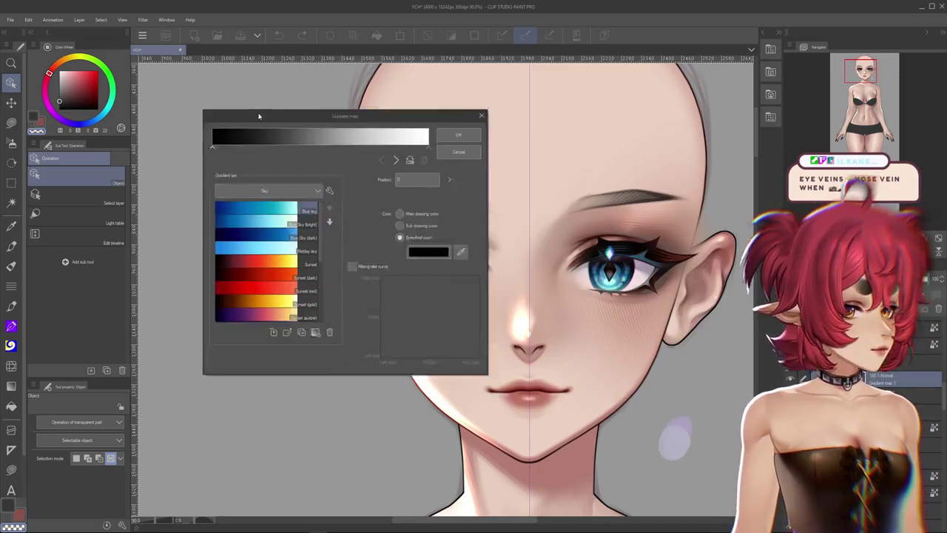
# Apply a red-orange sunset gradient map to the left eye.
pyautogui.moveTo(254, 116); pyautogui.dragTo(148, 74)
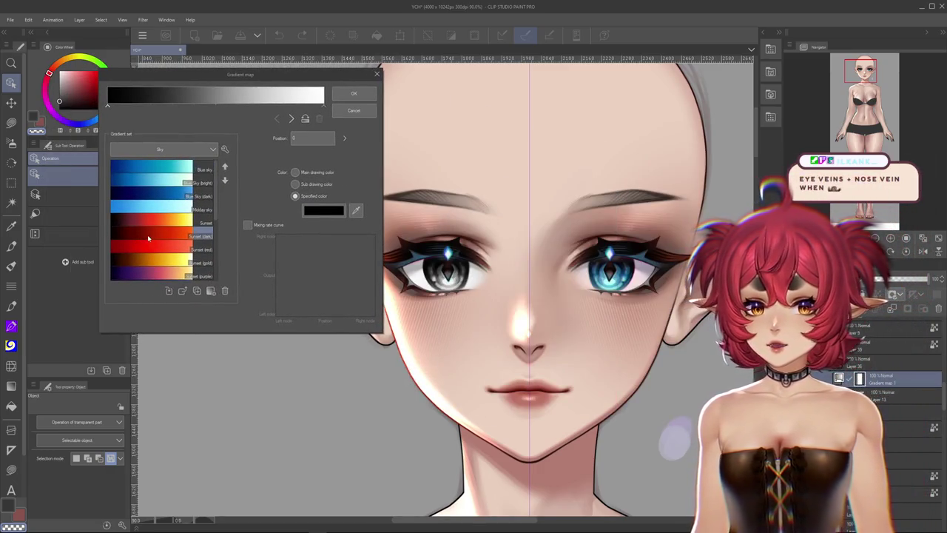
pyautogui.click(144, 234)
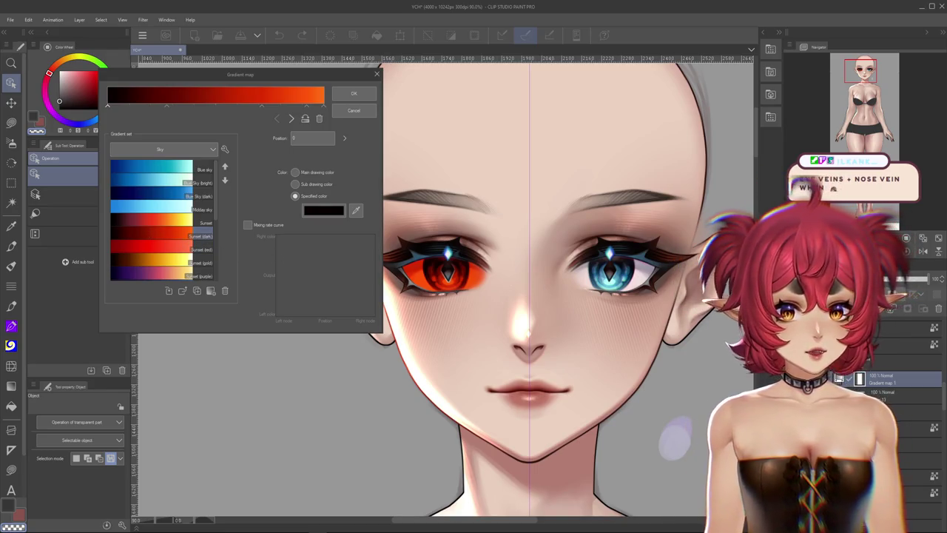
pyautogui.click(353, 94)
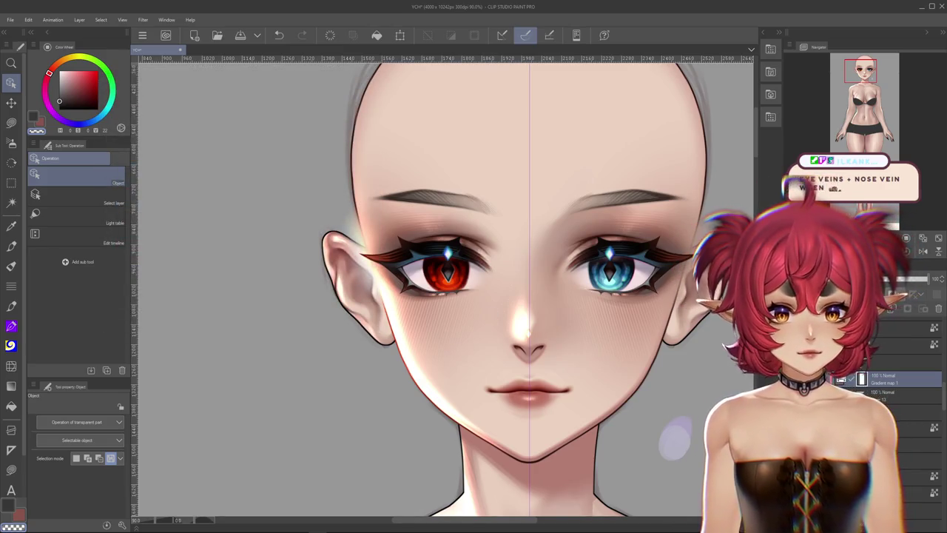
# Switch the eye's gradient map to the purple-to-yellow Sunset (purple) preset.
pyautogui.doubleClick(862, 381)
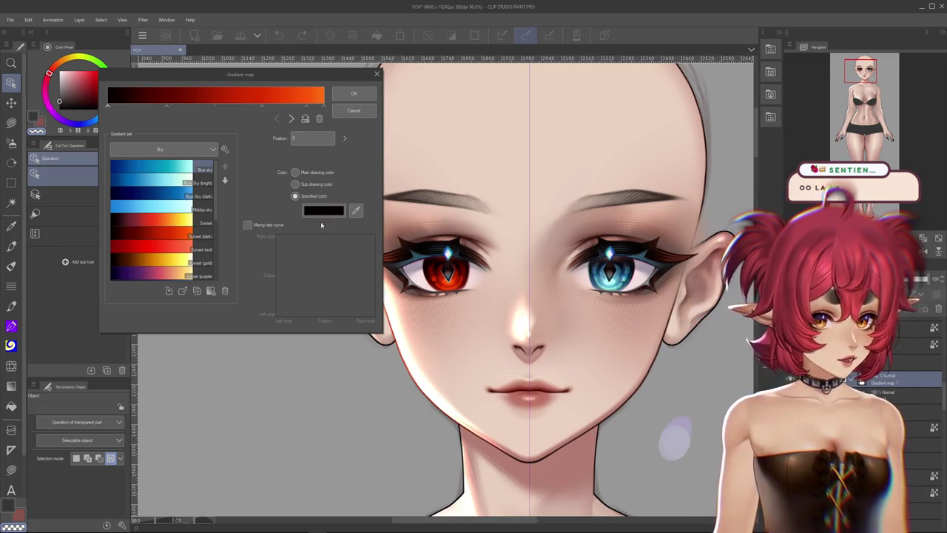
pyautogui.scroll(-4, 152, 221)
pyautogui.click(152, 222)
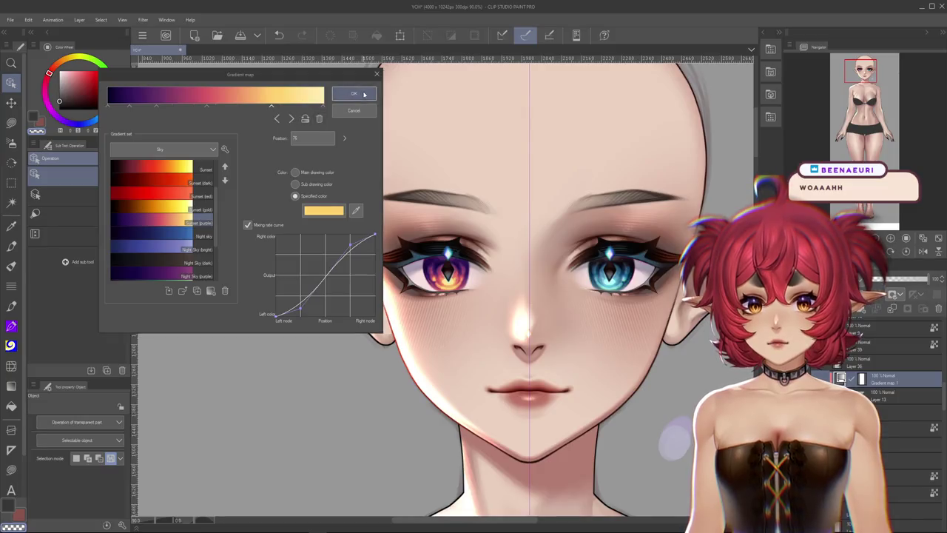
pyautogui.click(354, 94)
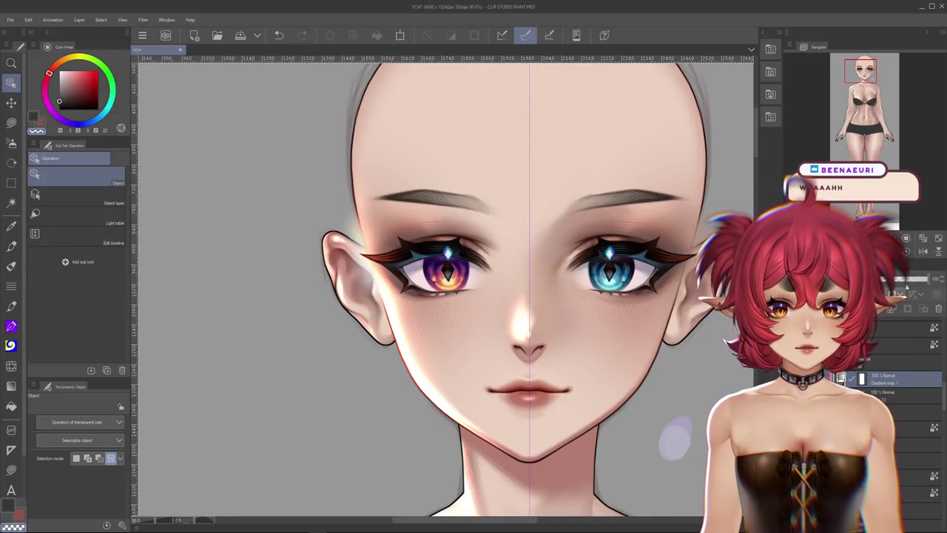
pyautogui.scroll(-4, 906, 293)
pyautogui.scroll(-4, 906, 294)
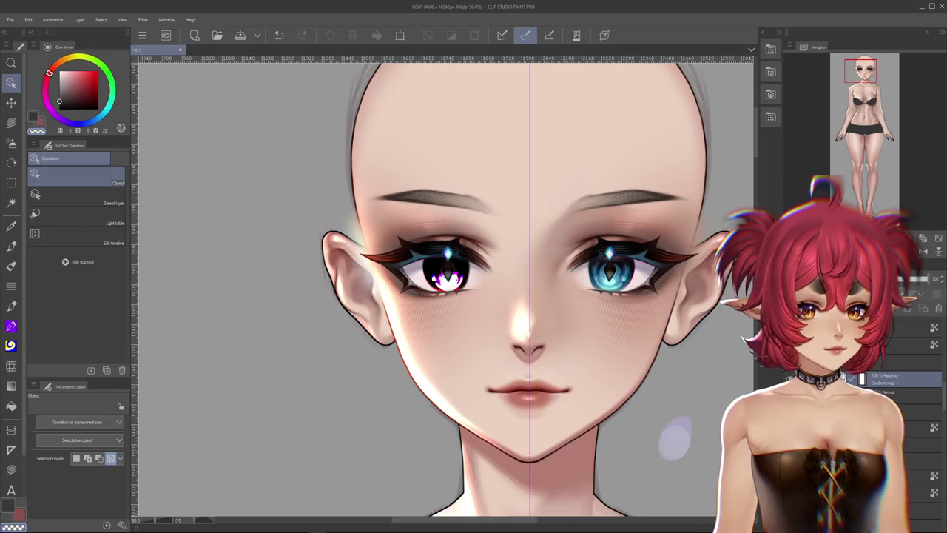
# Paint light grey over the left iris and change that layer's blending mode.
pyautogui.click(903, 392)
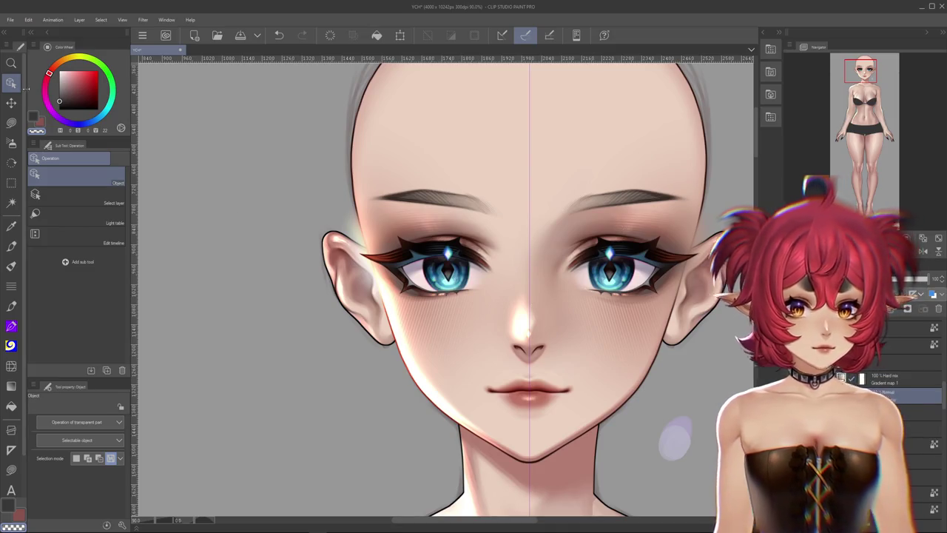
pyautogui.click(59, 87)
pyautogui.click(11, 266)
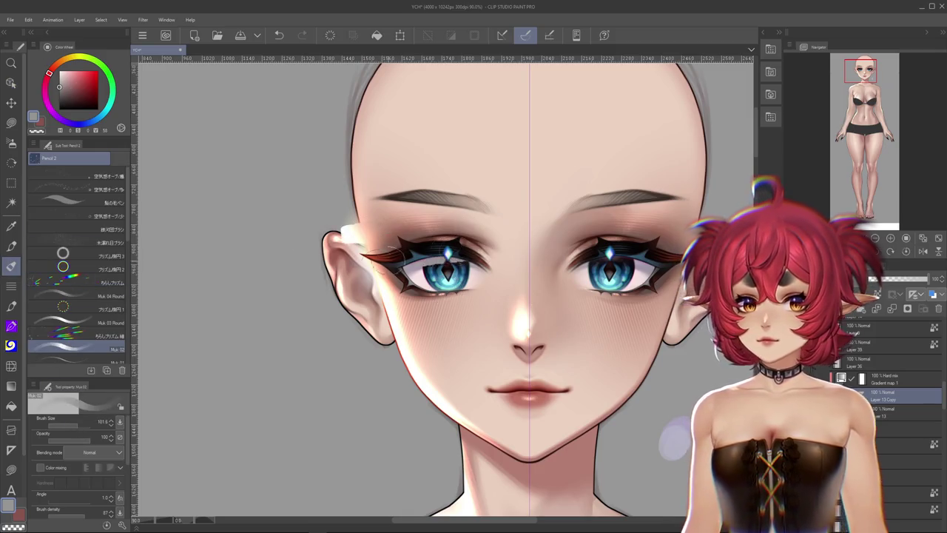
pyautogui.moveTo(473, 252); pyautogui.dragTo(429, 277)
pyautogui.click(834, 280)
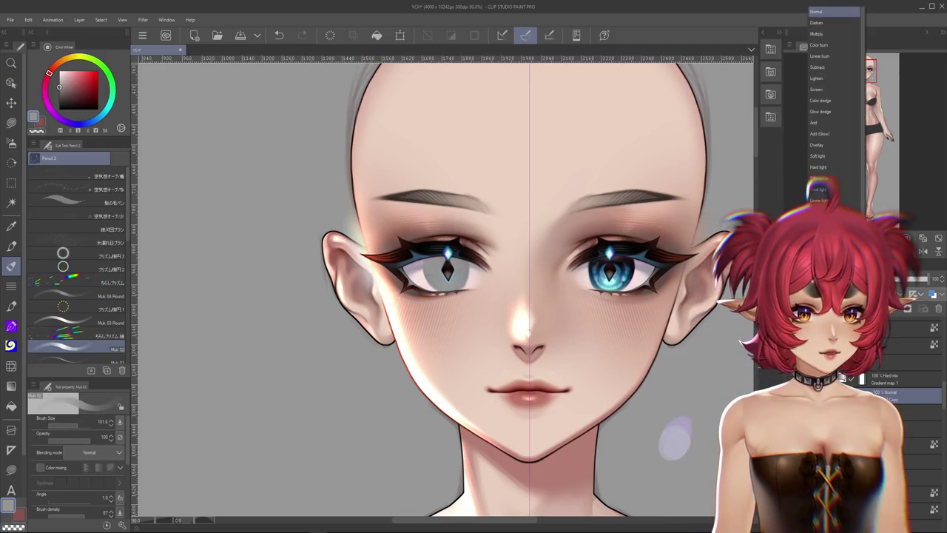
pyautogui.click(819, 244)
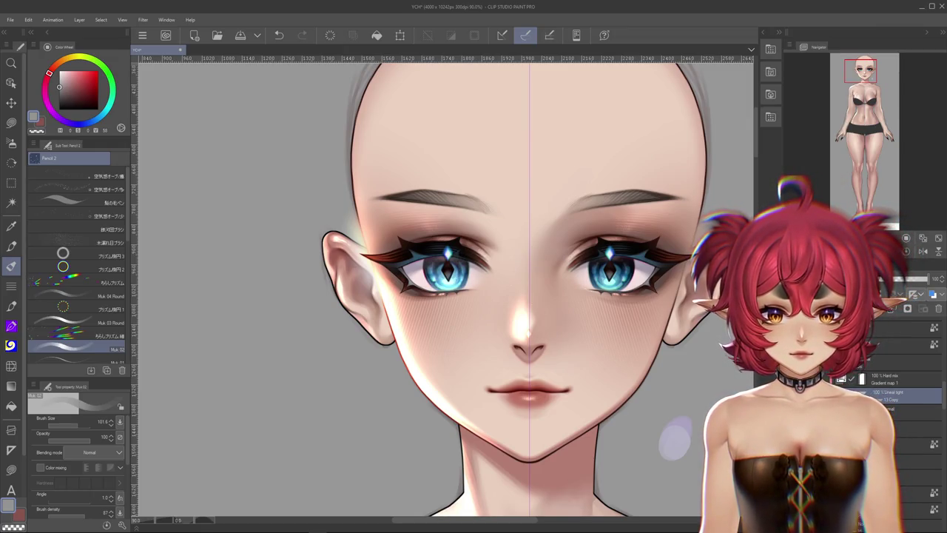
pyautogui.click(834, 280)
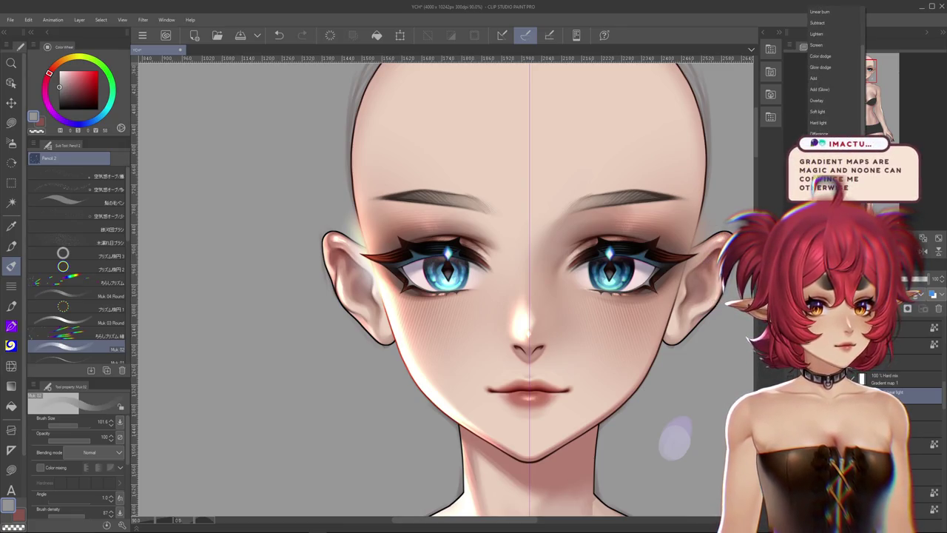
pyautogui.click(819, 156)
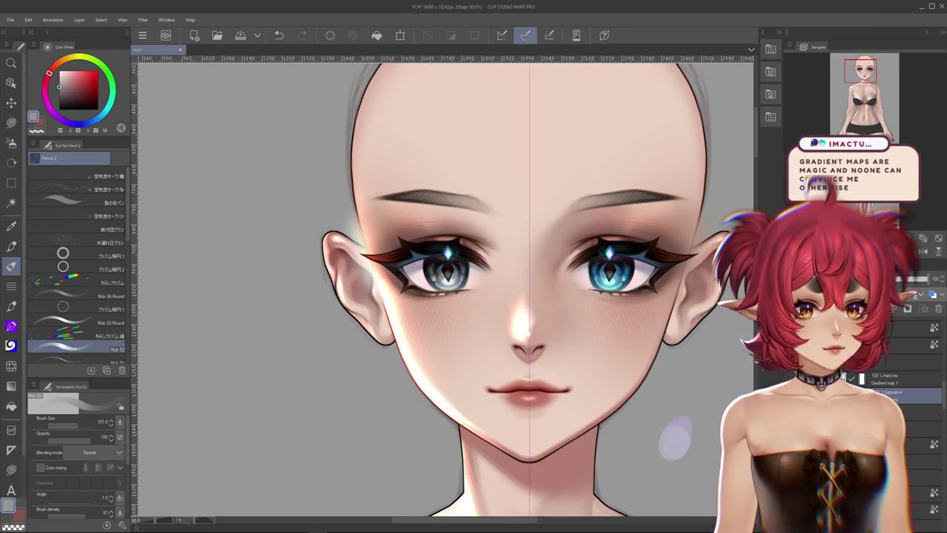
# Select Gradient map 1 and try different blending modes on it.
pyautogui.click(889, 381)
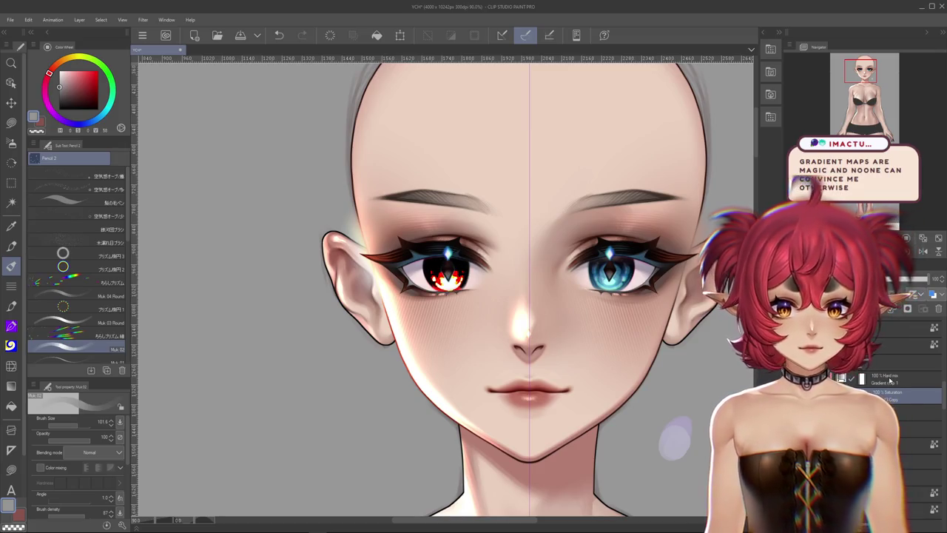
pyautogui.click(890, 381)
pyautogui.click(834, 279)
pyautogui.click(821, 311)
pyautogui.click(834, 280)
pyautogui.press('Escape')
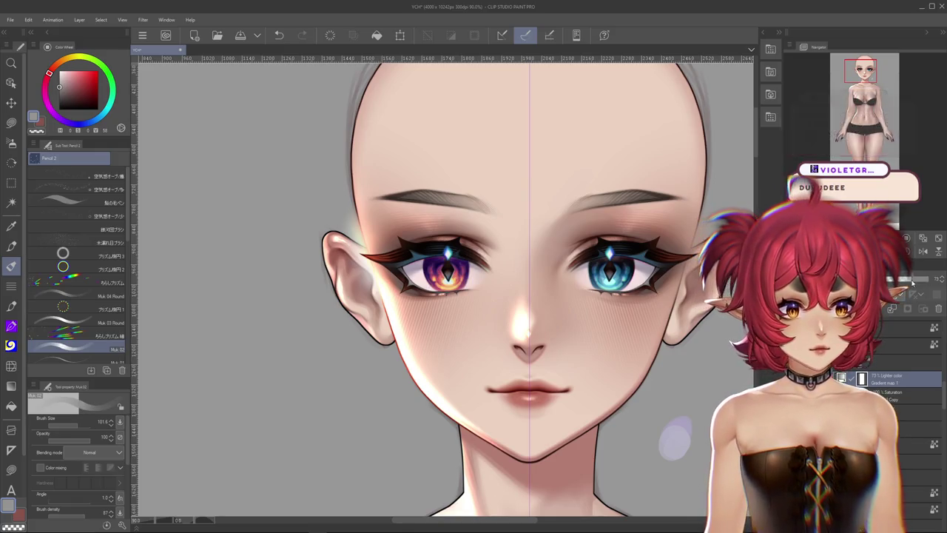
pyautogui.scroll(-2, 539, 285)
pyautogui.scroll(-2, 538, 286)
pyautogui.scroll(-1, 539, 285)
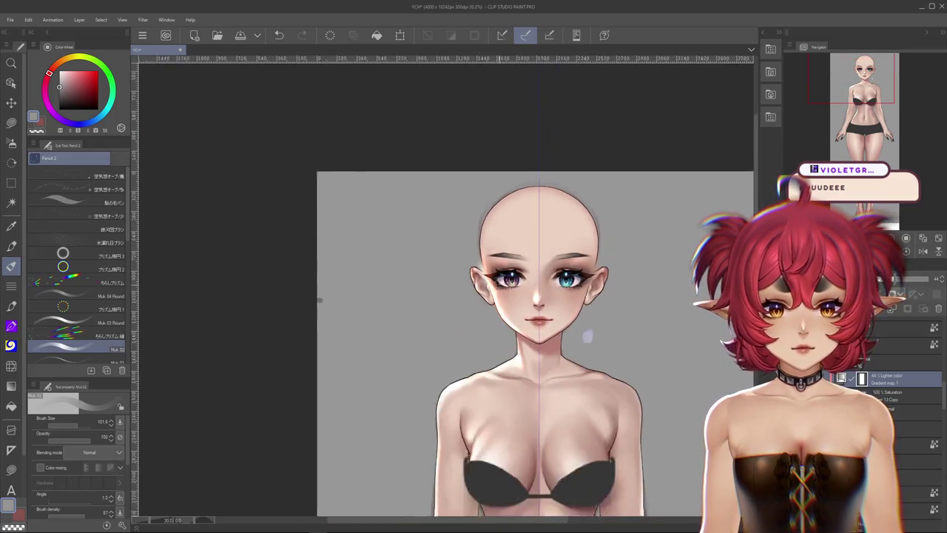
# Pan and zoom around the YCH figure, from the whole face down to the legs and feet.
pyautogui.scroll(1, 518, 317)
pyautogui.scroll(3, 518, 316)
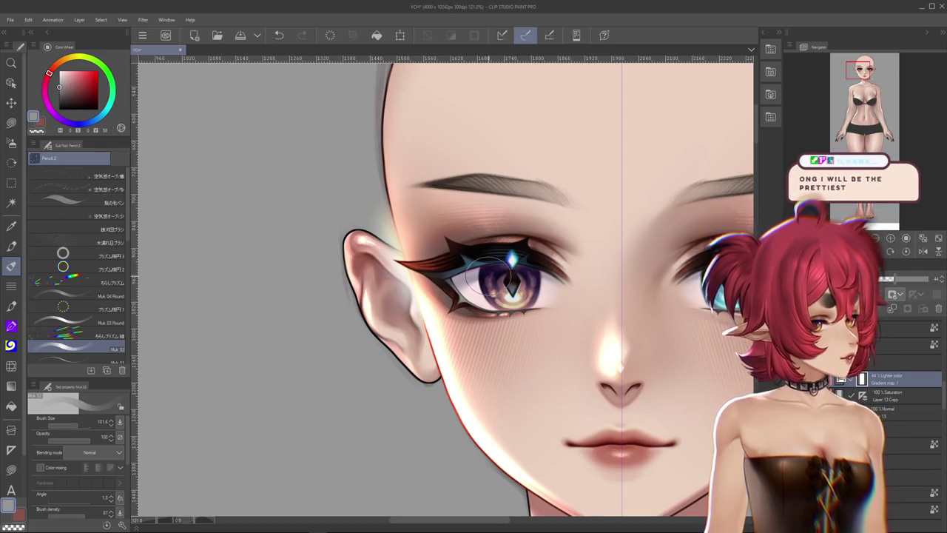
pyautogui.scroll(-3, 488, 277)
pyautogui.scroll(2, 489, 277)
pyautogui.moveTo(601, 346); pyautogui.dragTo(549, 301)
pyautogui.scroll(-2, 549, 301)
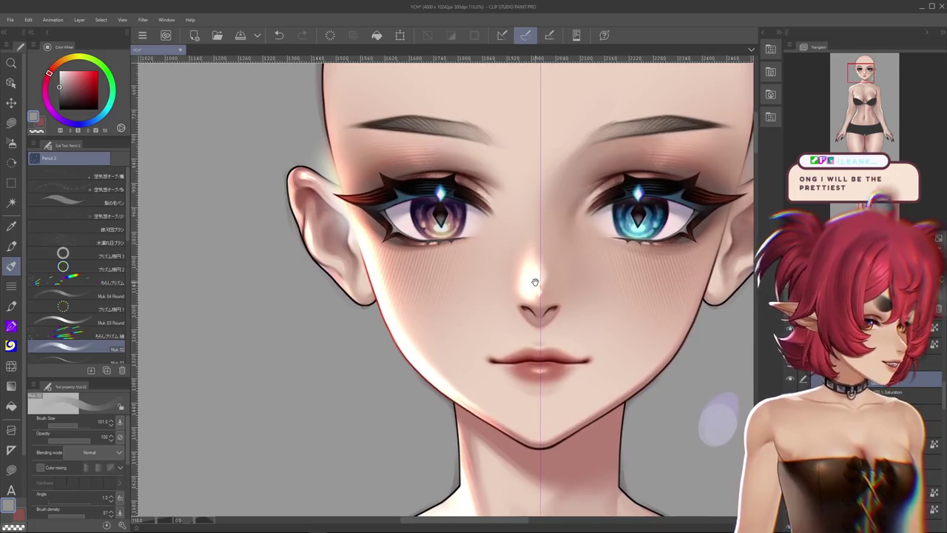
pyautogui.scroll(-1, 518, 288)
pyautogui.scroll(-3, 533, 311)
pyautogui.scroll(-3, 585, 370)
pyautogui.moveTo(607, 409)
pyautogui.mouseDown()
pyautogui.moveTo(571, 233)
pyautogui.moveTo(560, 254)
pyautogui.moveTo(527, 155)
pyautogui.mouseUp()
pyautogui.moveTo(522, 337); pyautogui.dragTo(533, 211)
pyautogui.moveTo(533, 170)
pyautogui.mouseDown()
pyautogui.moveTo(528, 264)
pyautogui.moveTo(501, 264)
pyautogui.mouseUp()
# Switch to the Blend brush set for Liquify, re-centre on the head, and dismiss the pop-up message.
pyautogui.click(12, 366)
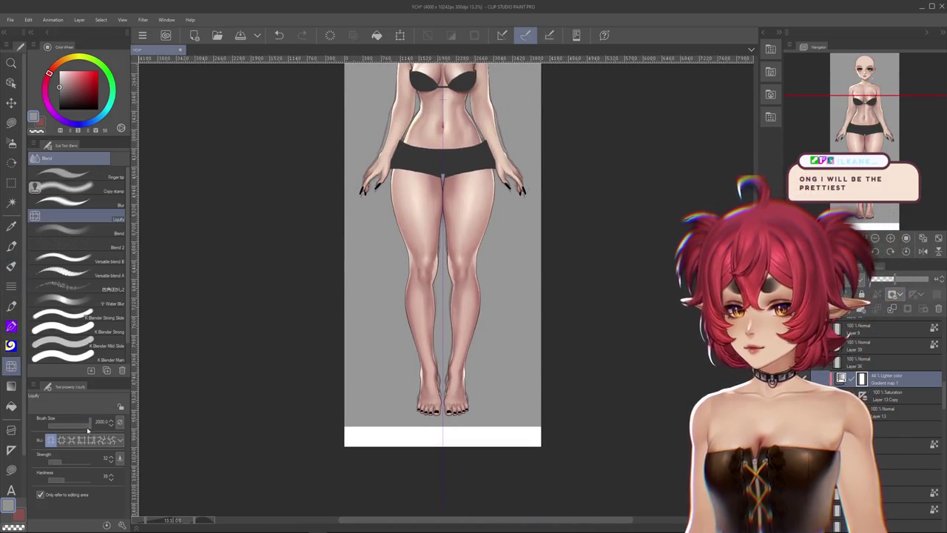
pyautogui.moveTo(552, 194); pyautogui.dragTo(552, 384)
pyautogui.scroll(1, 427, 210)
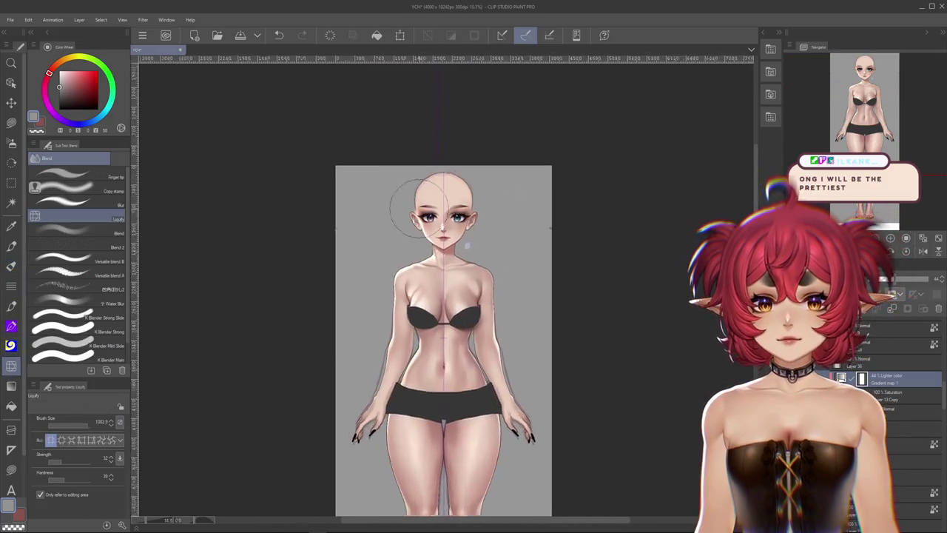
pyautogui.scroll(3, 418, 208)
pyautogui.scroll(2, 418, 208)
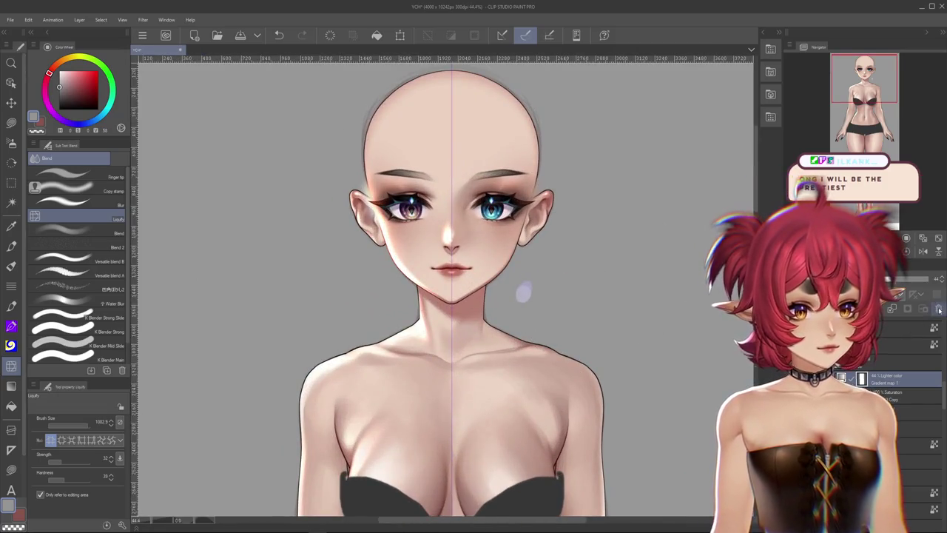
pyautogui.click(444, 214)
pyautogui.click(444, 205)
# Select the 100% Saturation recolour layer in the Layers panel.
pyautogui.scroll(-3, 586, 238)
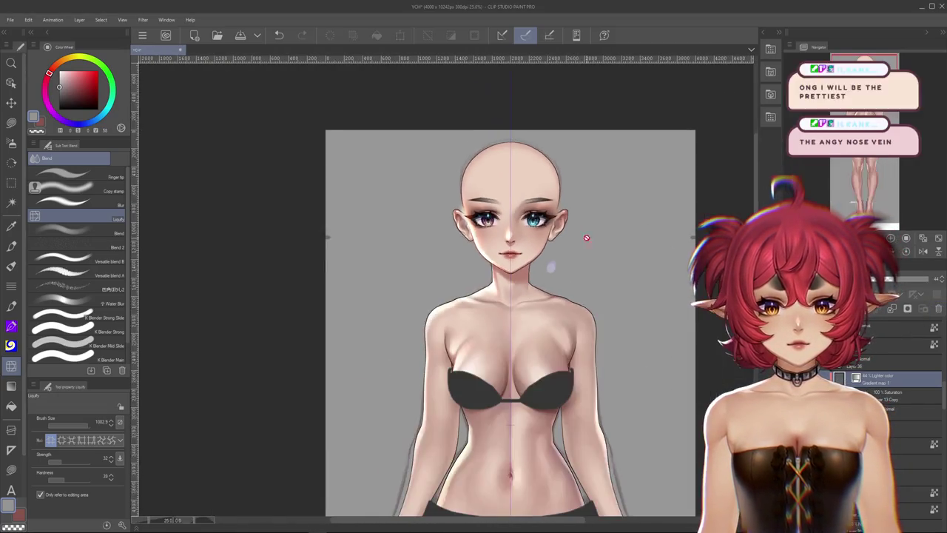
pyautogui.moveTo(585, 234); pyautogui.dragTo(590, 257)
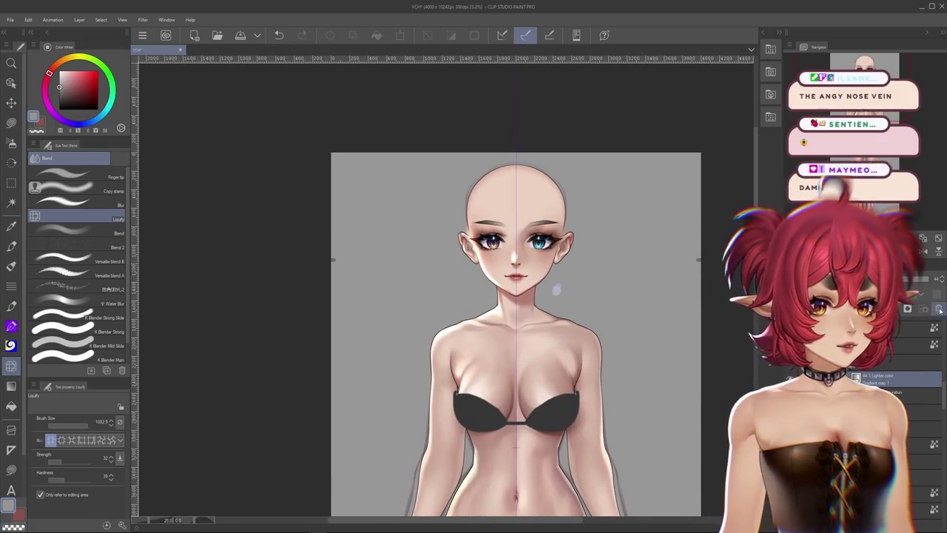
pyautogui.click(940, 311)
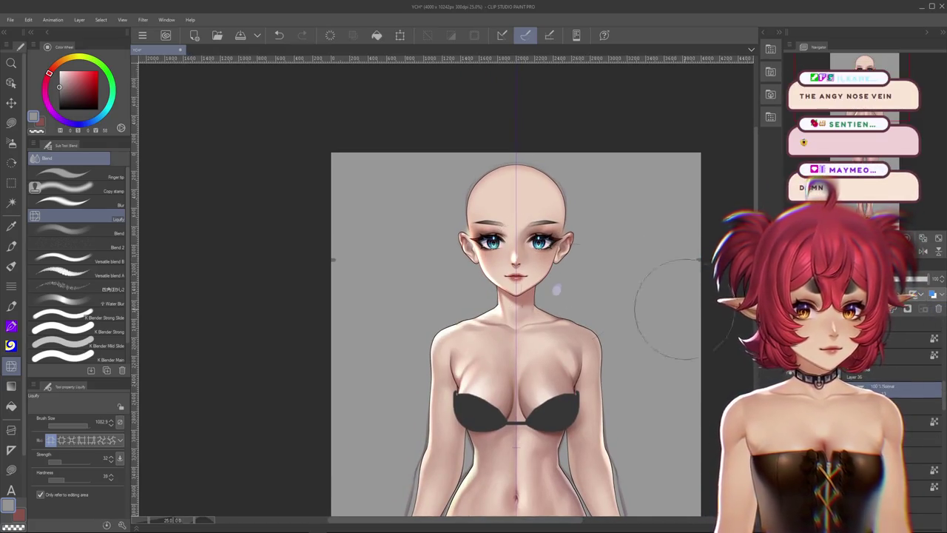
pyautogui.scroll(3, 529, 219)
pyautogui.scroll(1, 529, 218)
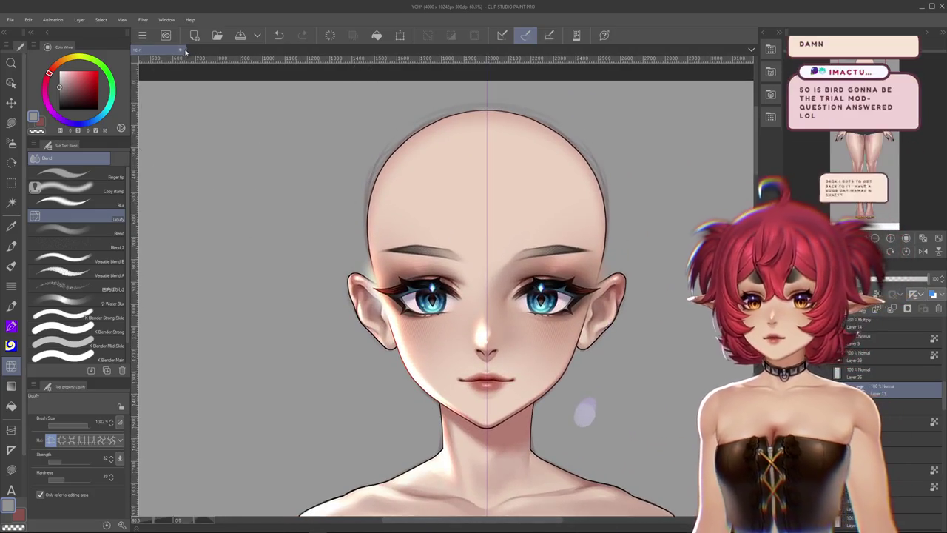
# Cancel closing the YCH document and test Liquify by warping the left eye.
pyautogui.click(180, 49)
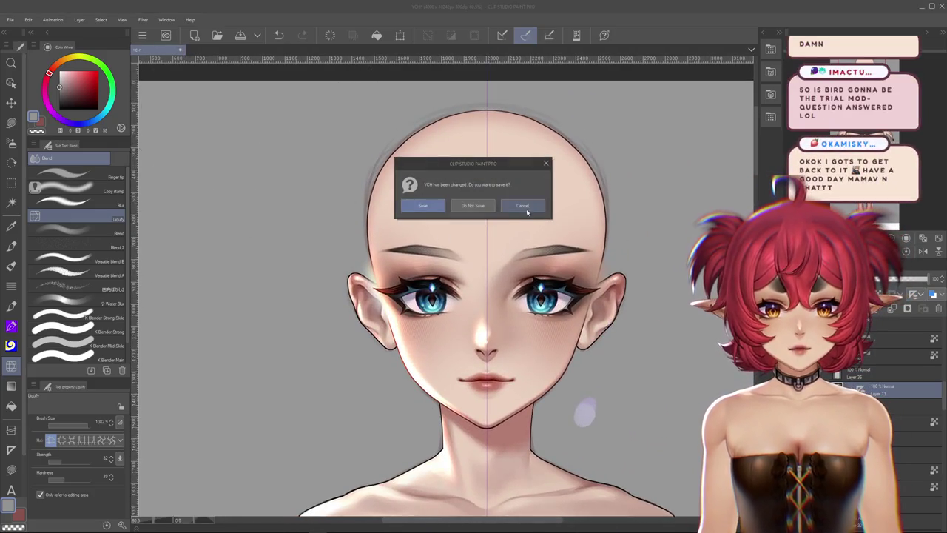
pyautogui.click(527, 212)
pyautogui.scroll(-2, 584, 244)
pyautogui.scroll(-2, 584, 244)
pyautogui.scroll(1, 584, 237)
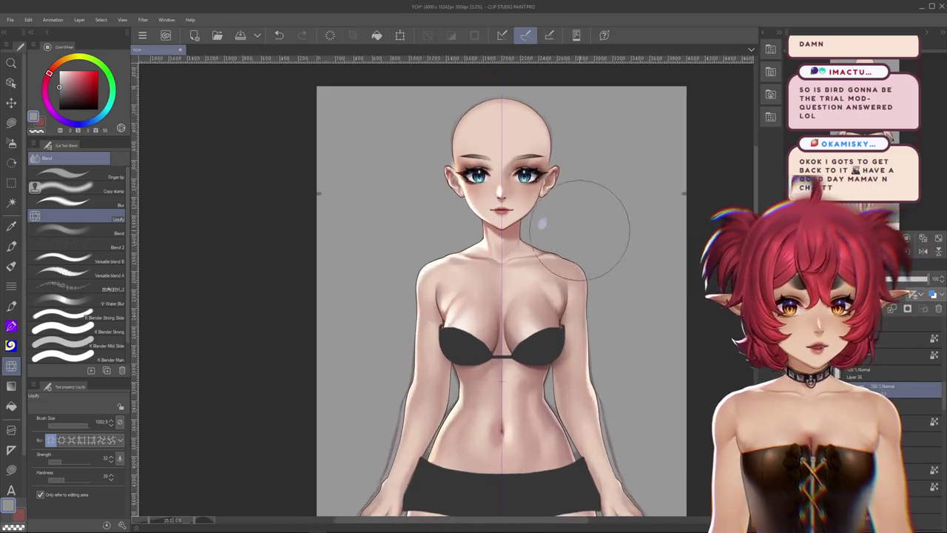
pyautogui.scroll(1, 579, 230)
pyautogui.scroll(1, 579, 230)
pyautogui.scroll(1, 579, 230)
pyautogui.moveTo(468, 235); pyautogui.dragTo(470, 268)
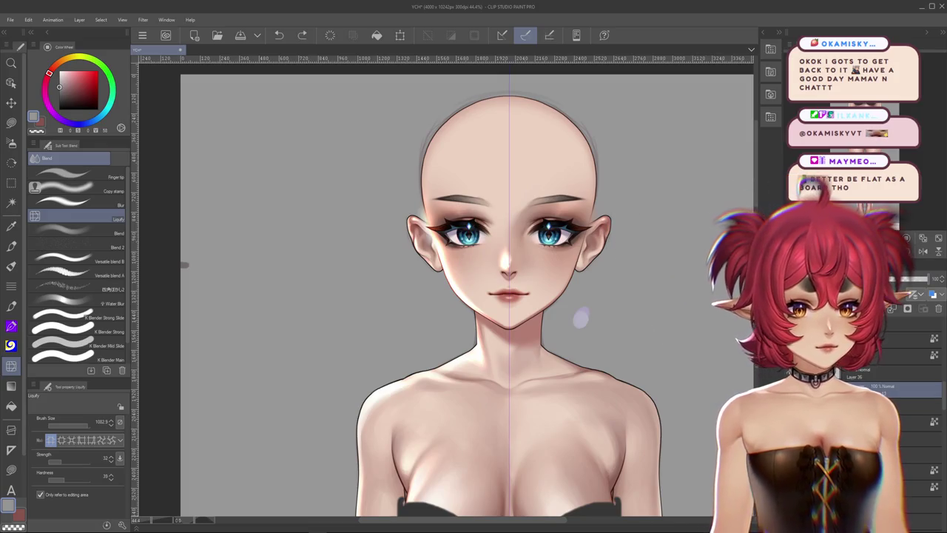
# Close the YCH document through its save prompt and return to Live2D Cubism Editor.
pyautogui.click(181, 50)
pyautogui.click(473, 205)
pyautogui.click(943, 7)
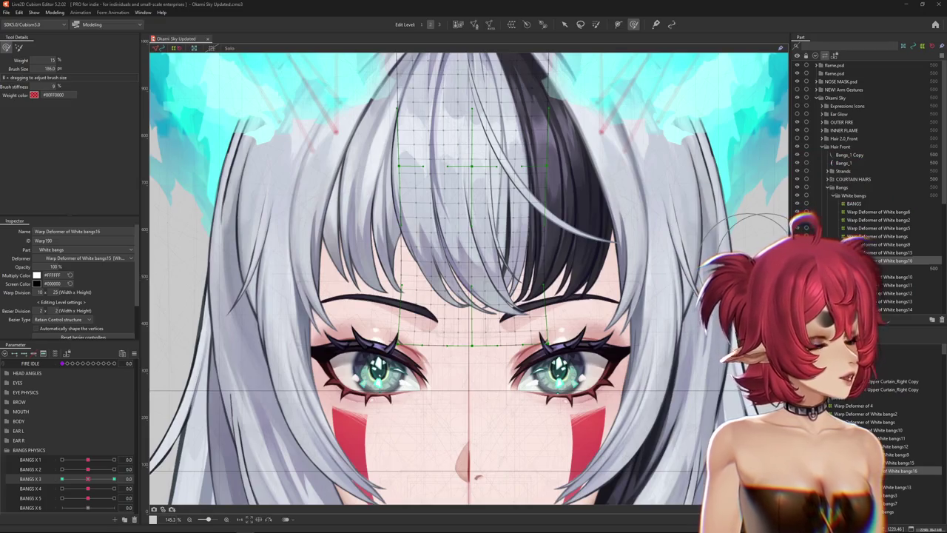
# Zoom out and open Modeling > Physics Settings for the BANGS X group.
pyautogui.scroll(-5, 441, 272)
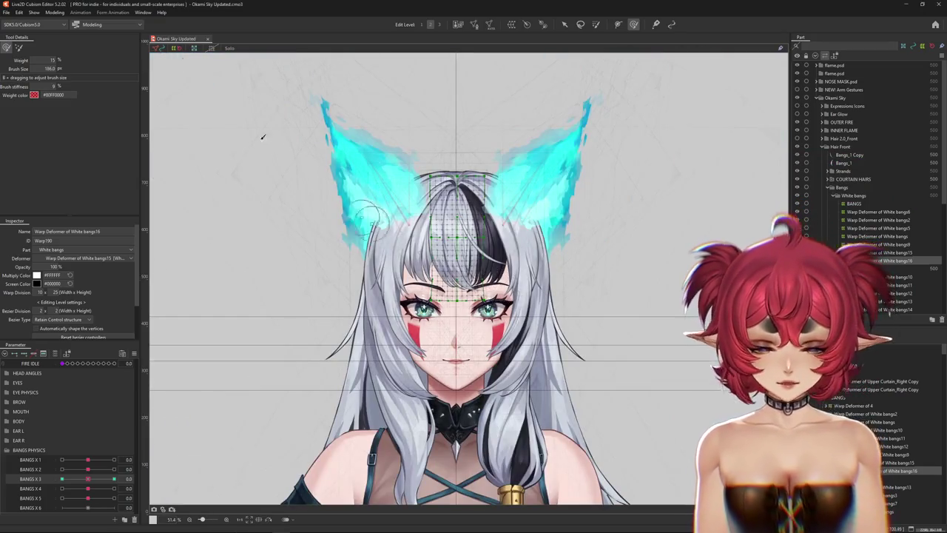
pyautogui.click(55, 12)
pyautogui.click(69, 177)
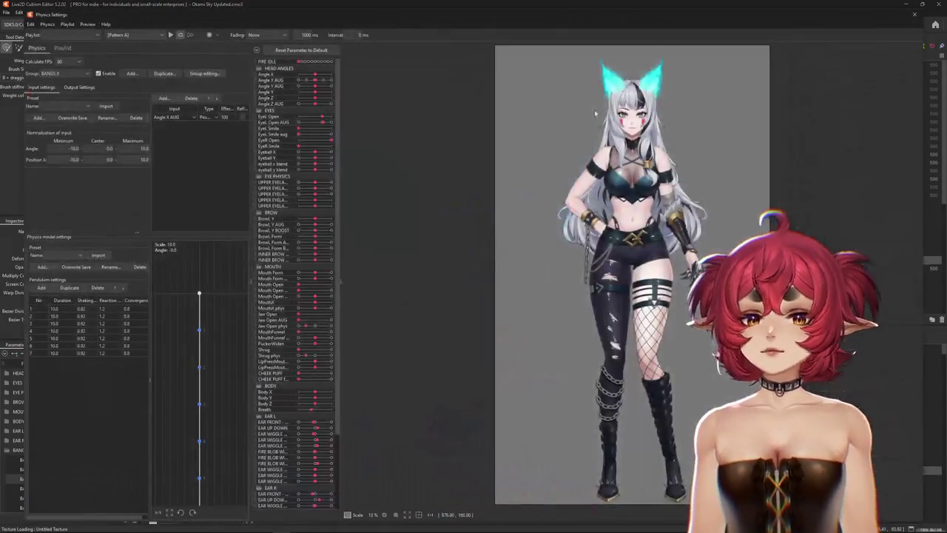
pyautogui.scroll(5, 594, 110)
# Play the [Posing] playlist pattern in the preview and zoom in on the model.
pyautogui.click(134, 34)
pyautogui.click(125, 50)
pyautogui.moveTo(577, 281); pyautogui.dragTo(652, 282)
pyautogui.scroll(2, 652, 282)
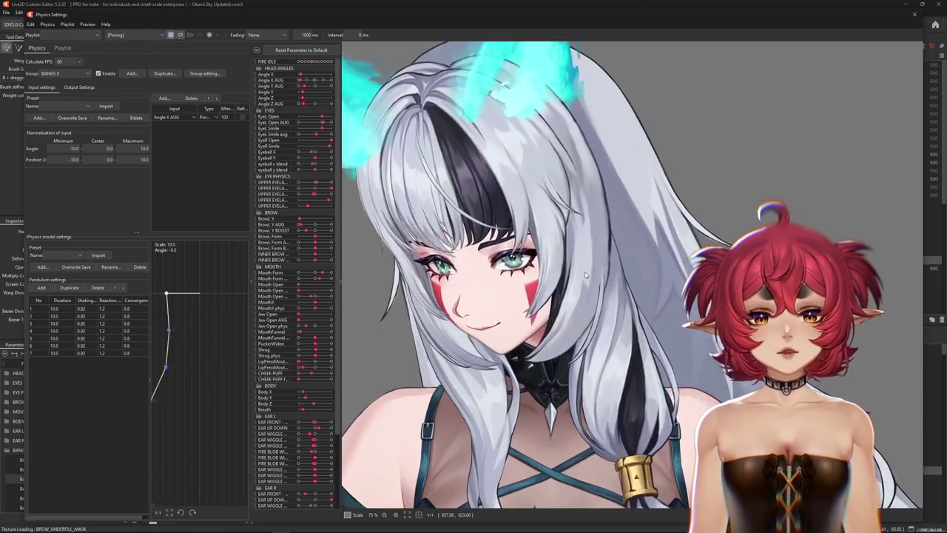
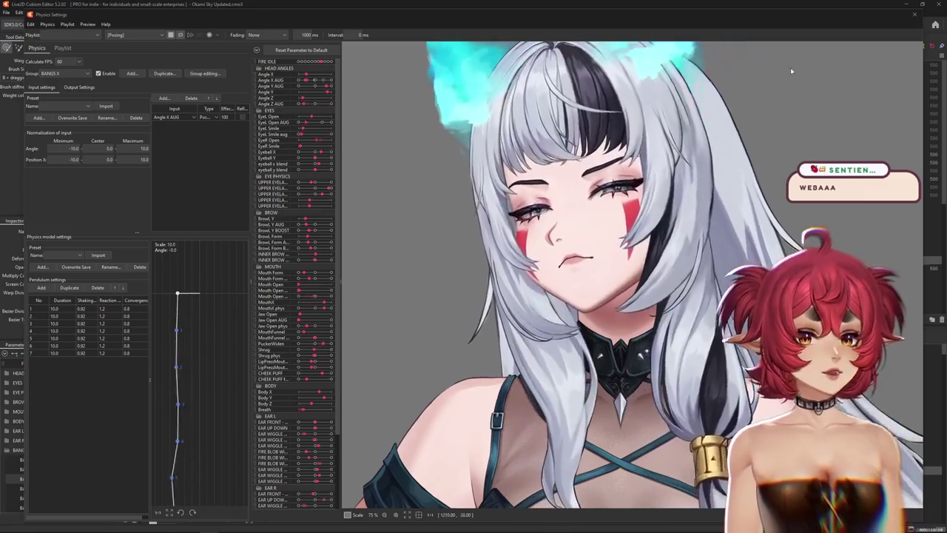
# Close Physics Settings, select Bangs_2 Copy, reset BANGS X 3 to 0, and show its mesh.
pyautogui.click(914, 14)
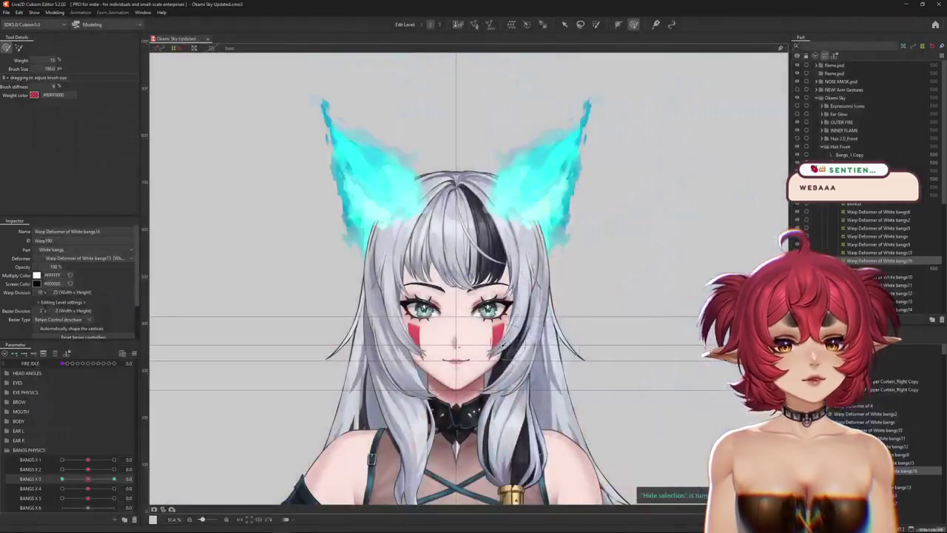
pyautogui.moveTo(443, 281); pyautogui.dragTo(480, 466)
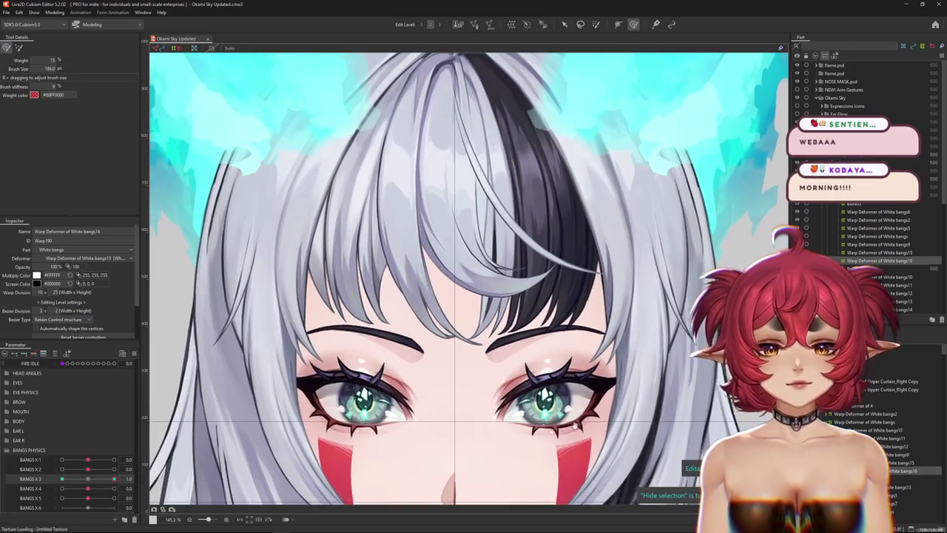
pyautogui.click(404, 479)
pyautogui.moveTo(82, 484)
pyautogui.mouseDown()
pyautogui.moveTo(106, 489)
pyautogui.moveTo(90, 501)
pyautogui.mouseUp()
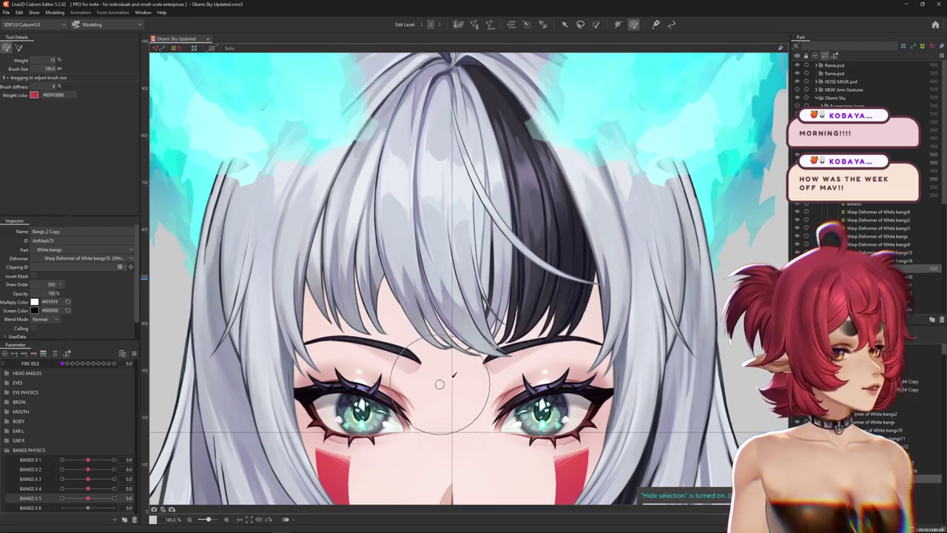
pyautogui.hotkey('ctrl', 'shift', 'h')
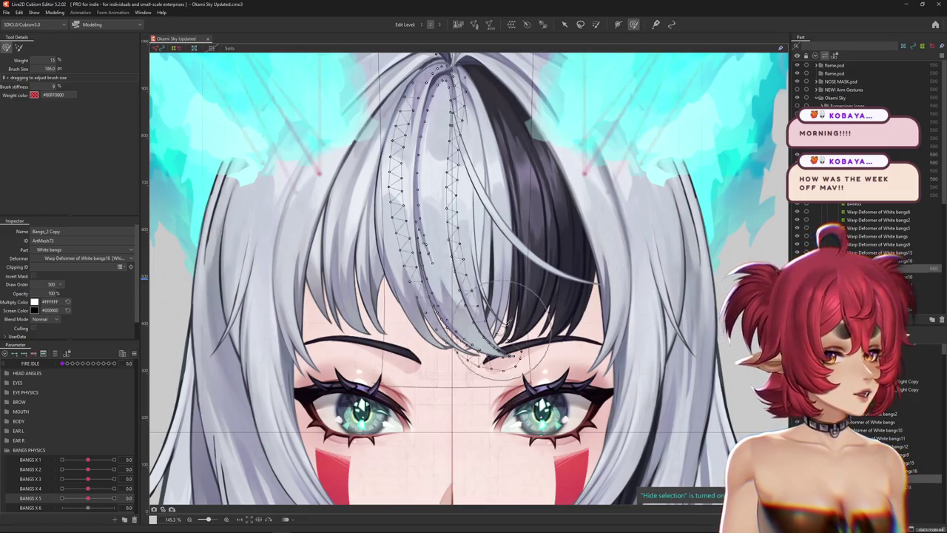
# Create the White bangs17 warp deformer and curve the strand toward the right eye with a path bend.
pyautogui.click(510, 25)
pyautogui.click(460, 270)
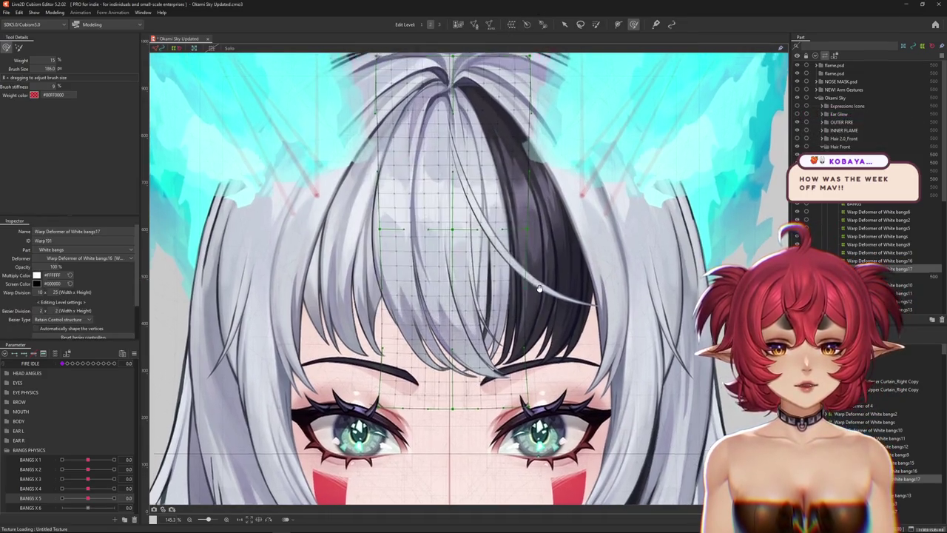
pyautogui.click(542, 346)
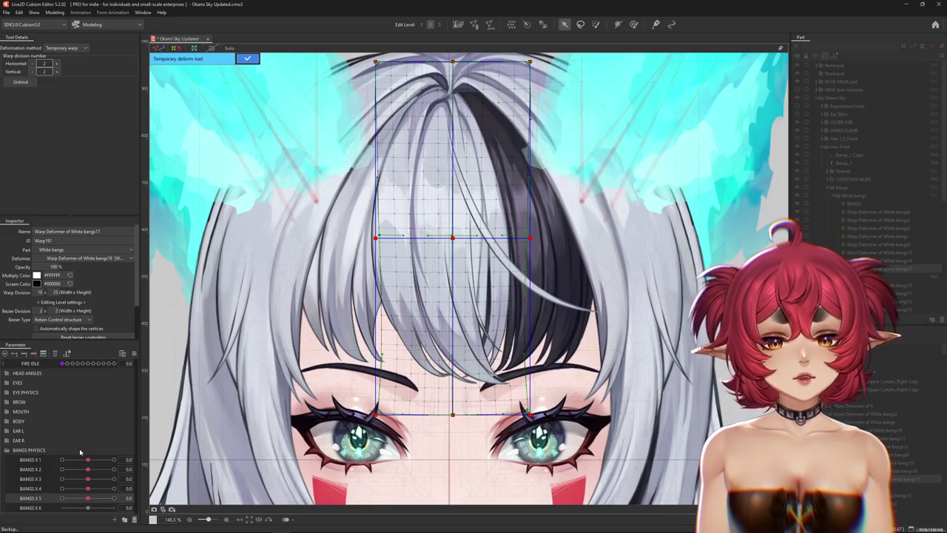
pyautogui.scroll(-3, 202, 332)
pyautogui.scroll(3, 330, 325)
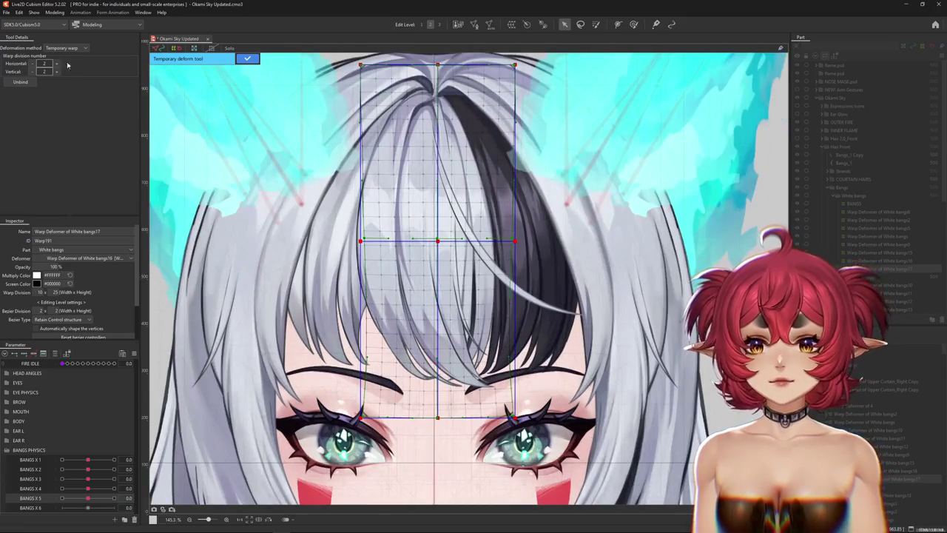
pyautogui.click(71, 101)
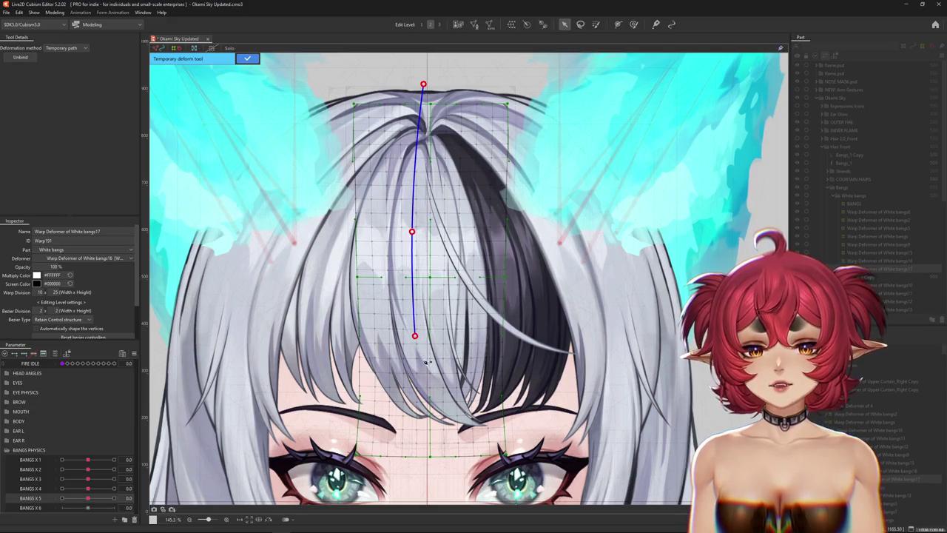
pyautogui.moveTo(587, 469); pyautogui.dragTo(573, 370)
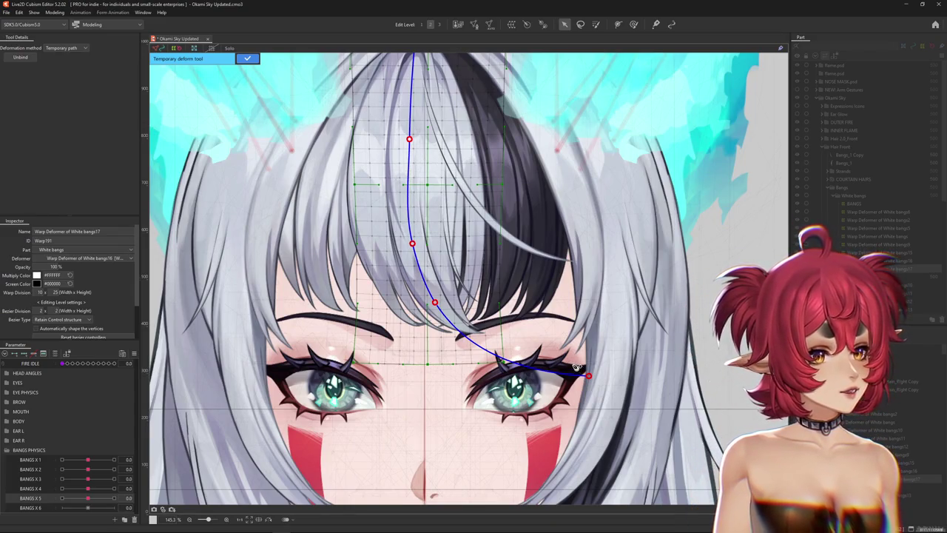
pyautogui.moveTo(551, 361); pyautogui.dragTo(580, 384)
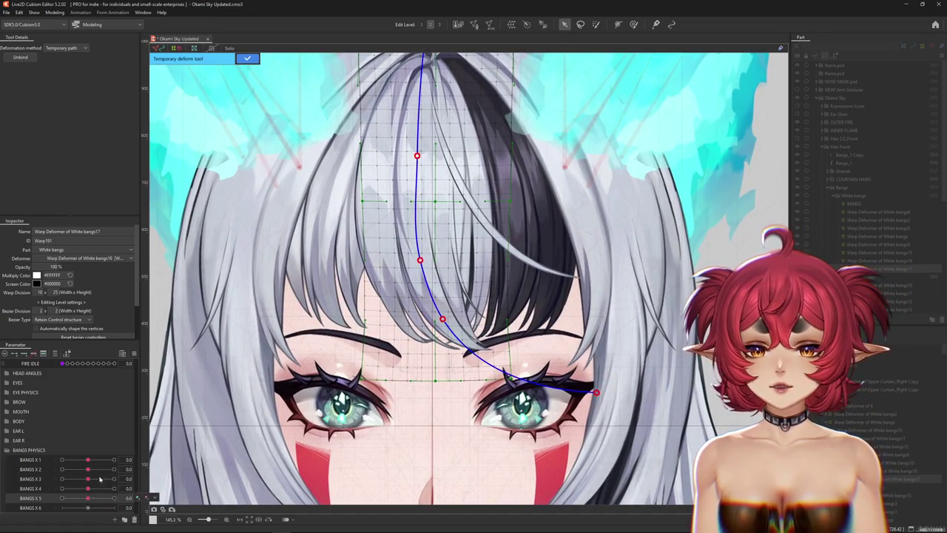
pyautogui.click(252, 59)
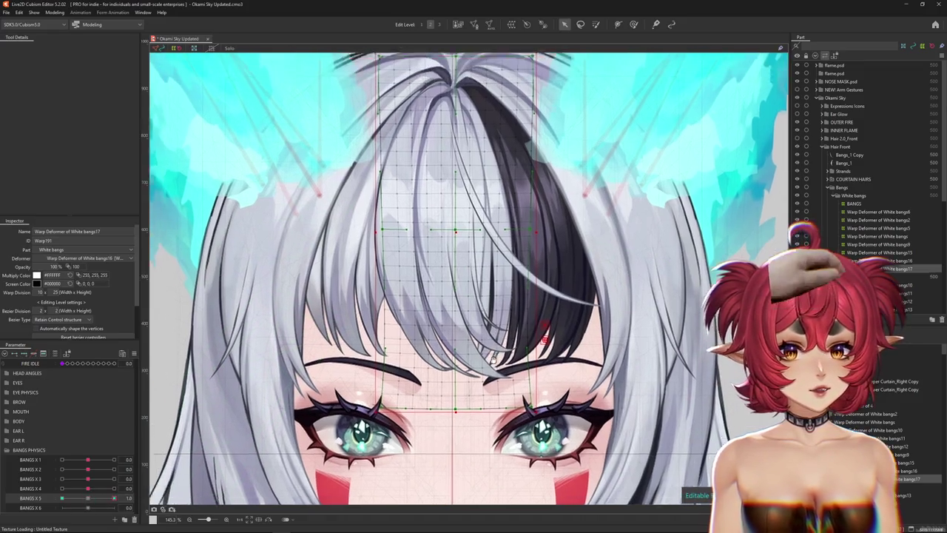
# Bend the White bangs17 warp again along a two-point path, swinging the strand end right.
pyautogui.moveTo(525, 310); pyautogui.dragTo(558, 360)
pyautogui.press('t')
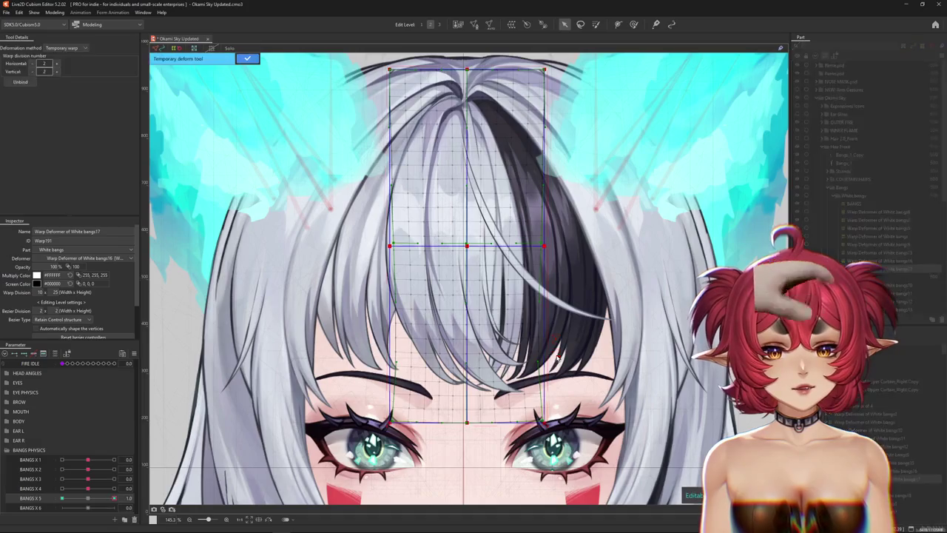
pyautogui.click(59, 100)
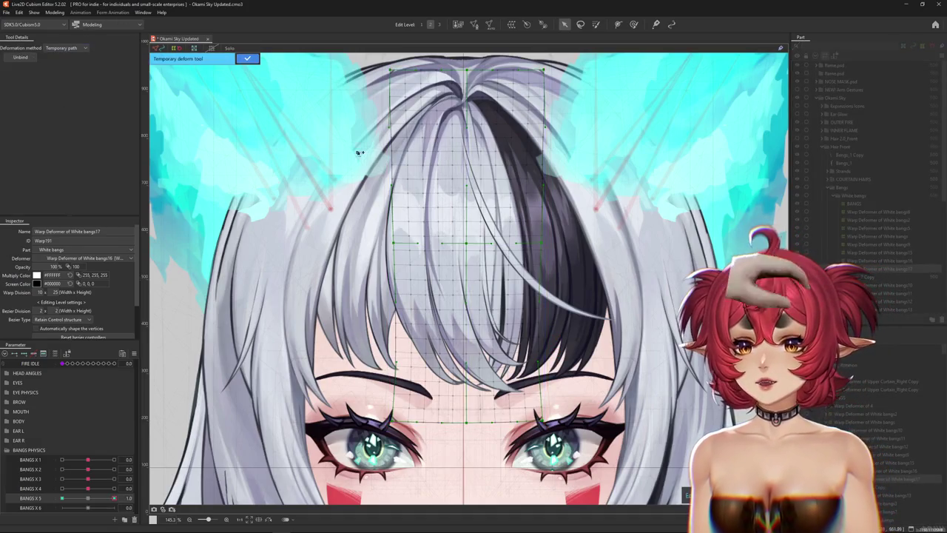
pyautogui.moveTo(444, 201); pyautogui.dragTo(433, 250)
pyautogui.click(439, 184)
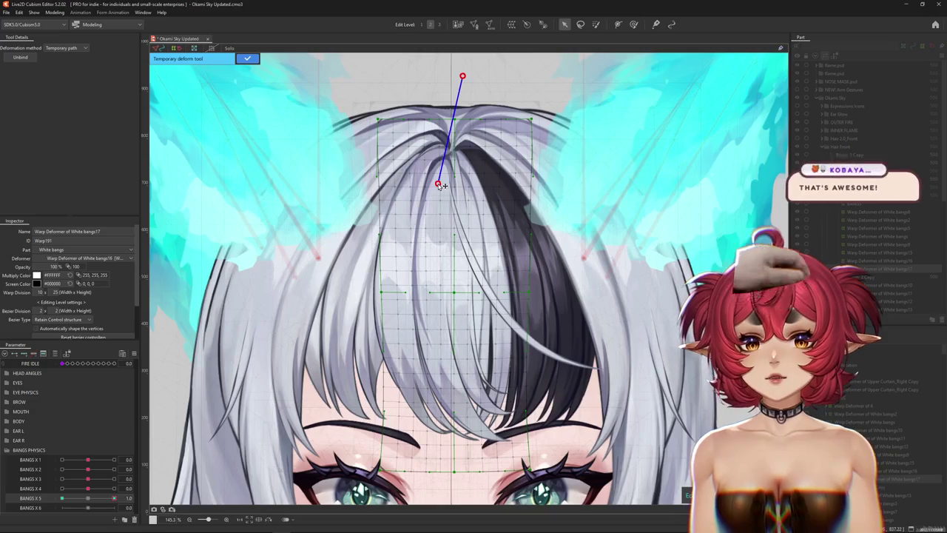
pyautogui.moveTo(446, 380); pyautogui.dragTo(396, 337)
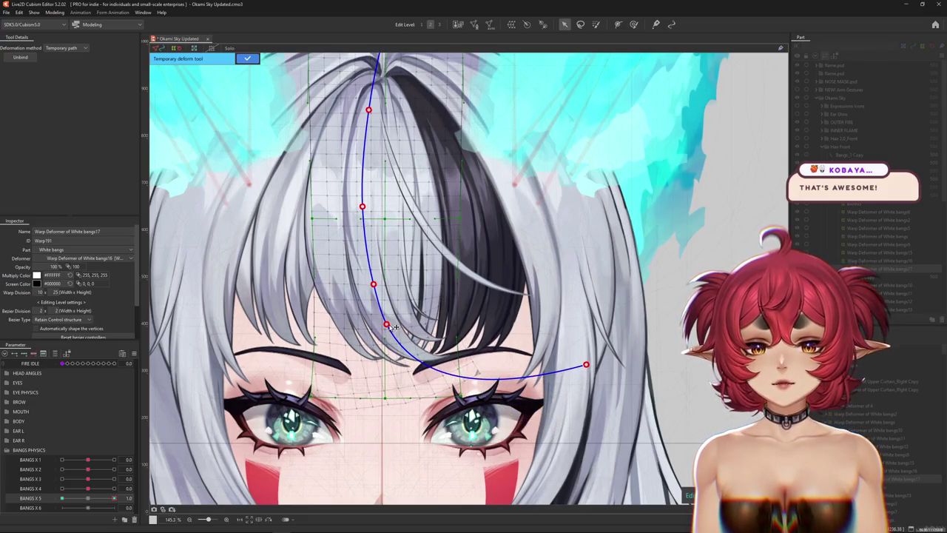
pyautogui.moveTo(331, 230); pyautogui.dragTo(361, 275)
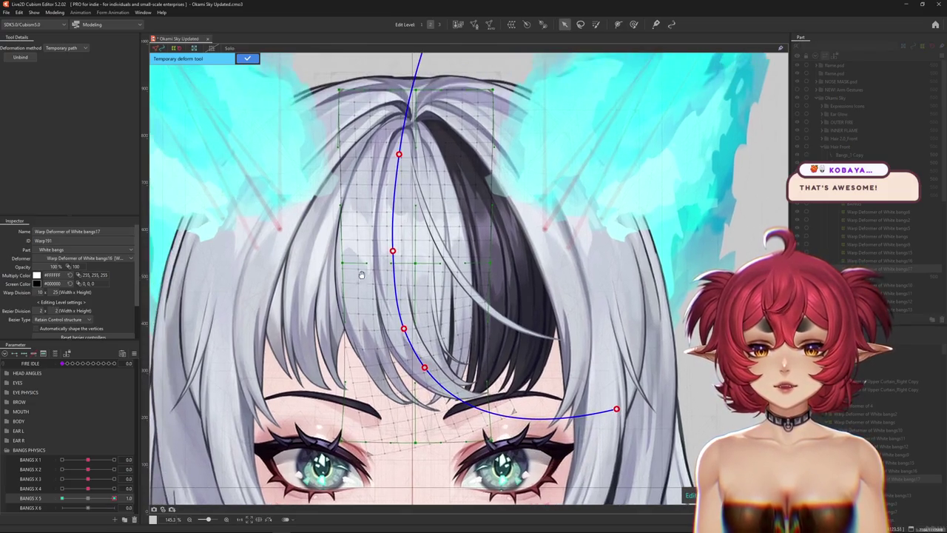
pyautogui.click(247, 59)
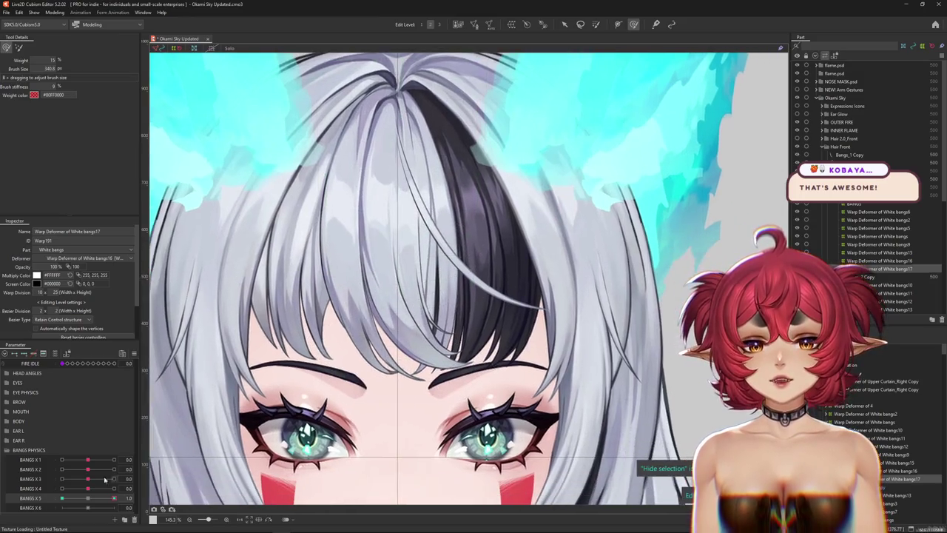
pyautogui.click(91, 499)
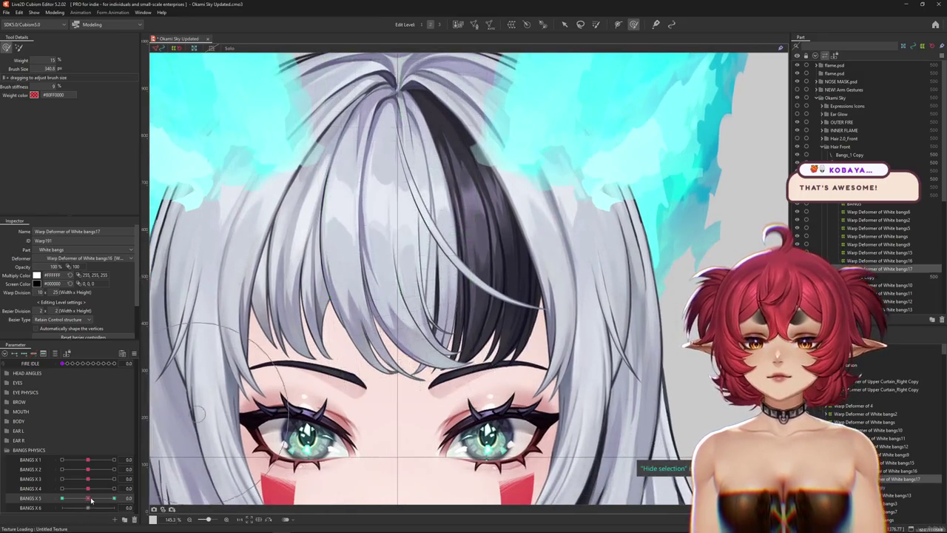
# Preview the new sway by scrubbing BANGS X 5, then return it to centre.
pyautogui.moveTo(115, 499); pyautogui.dragTo(83, 502)
pyautogui.scroll(1, 408, 390)
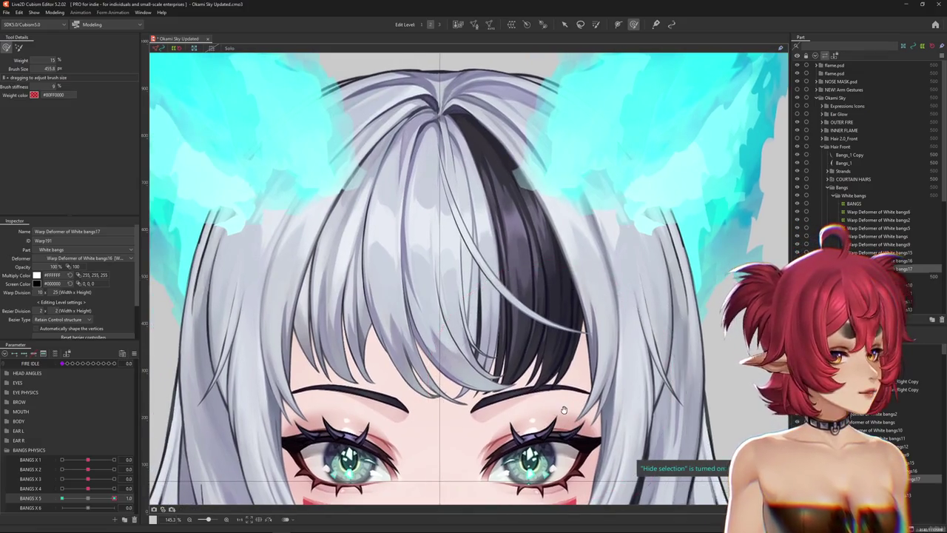
pyautogui.scroll(1, 585, 378)
pyautogui.moveTo(113, 498); pyautogui.dragTo(92, 499)
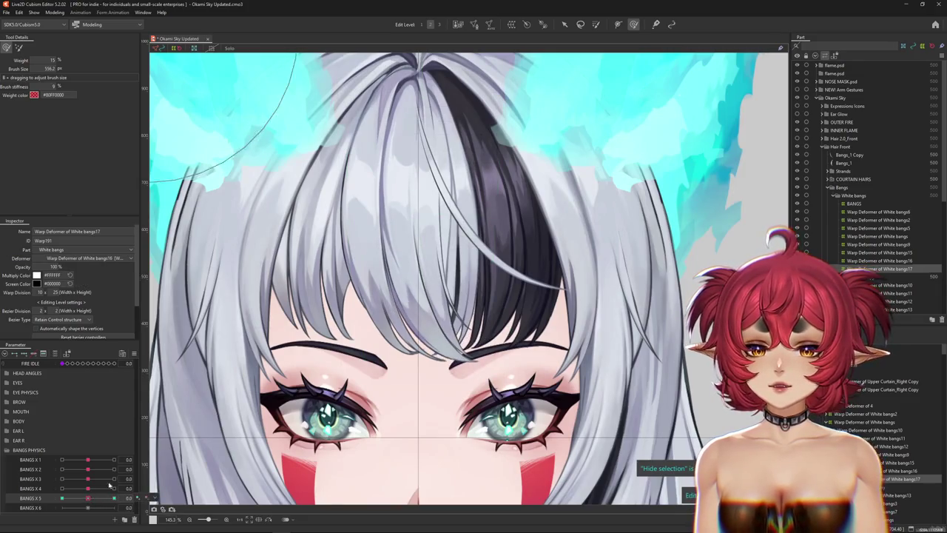
# Select all warp grid points and set BANGS X 5 to its -1.0 extreme.
pyautogui.press('b')
pyautogui.moveTo(374, 138); pyautogui.dragTo(391, 200)
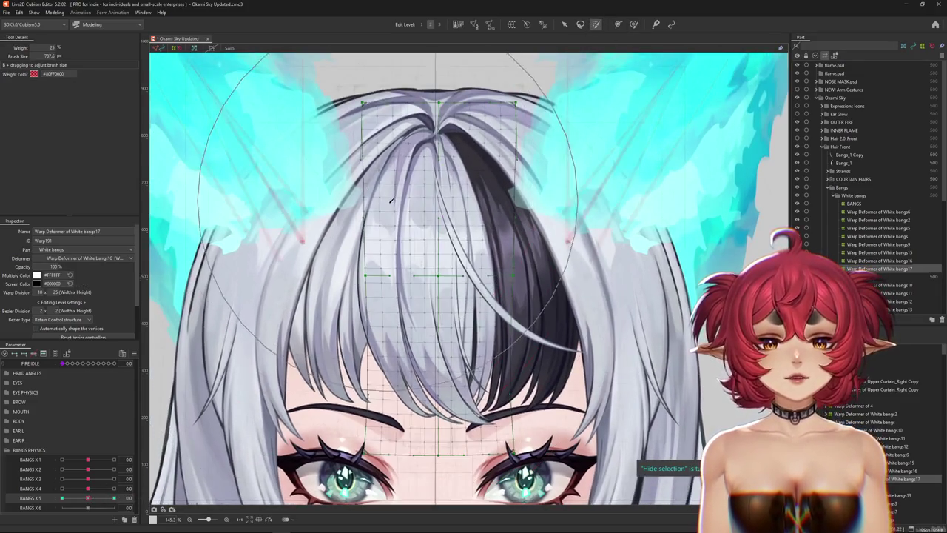
pyautogui.hotkey('ctrl', 'a')
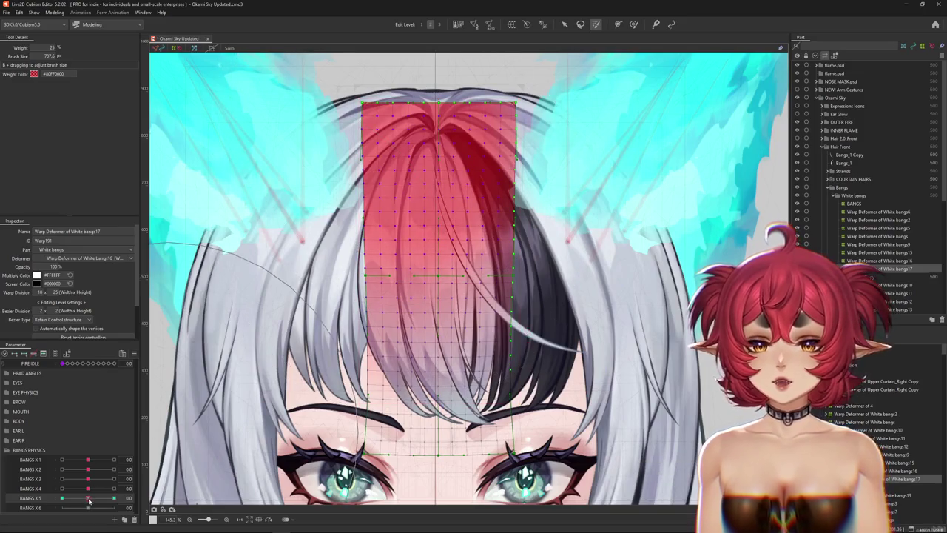
pyautogui.moveTo(62, 498)
pyautogui.mouseDown()
pyautogui.moveTo(114, 498)
pyautogui.moveTo(50, 492)
pyautogui.mouseUp()
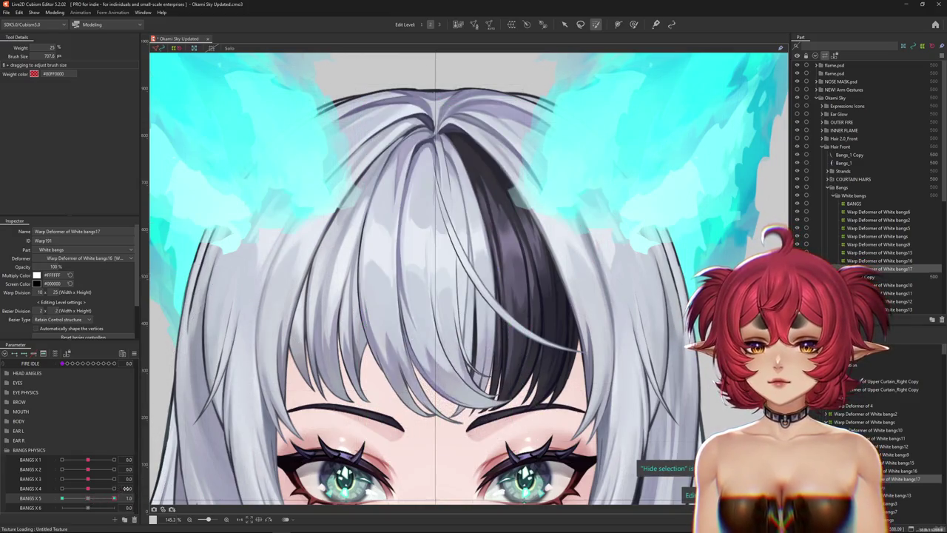
pyautogui.click(564, 24)
pyautogui.moveTo(62, 497); pyautogui.dragTo(87, 499)
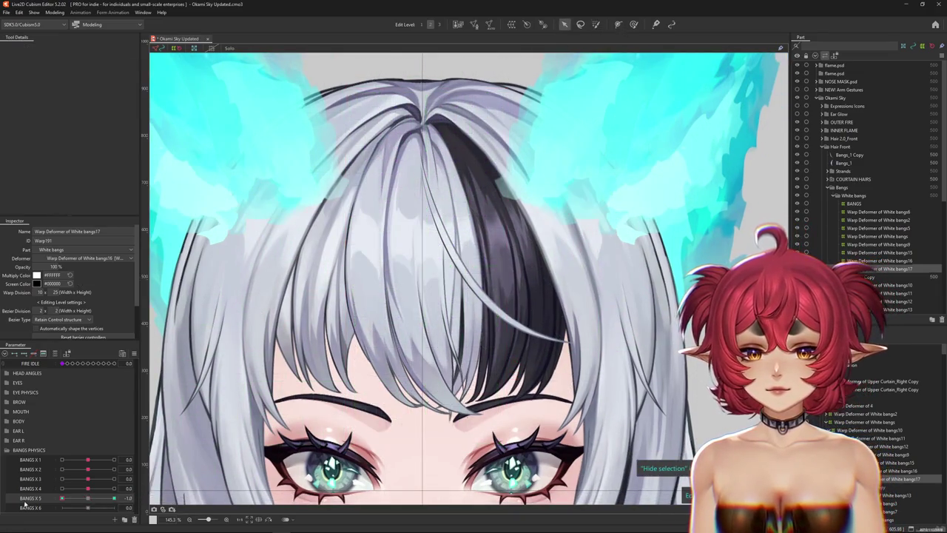
# Path-bend the bangs warp down toward the cheek and diagonally across the brow.
pyautogui.press('t')
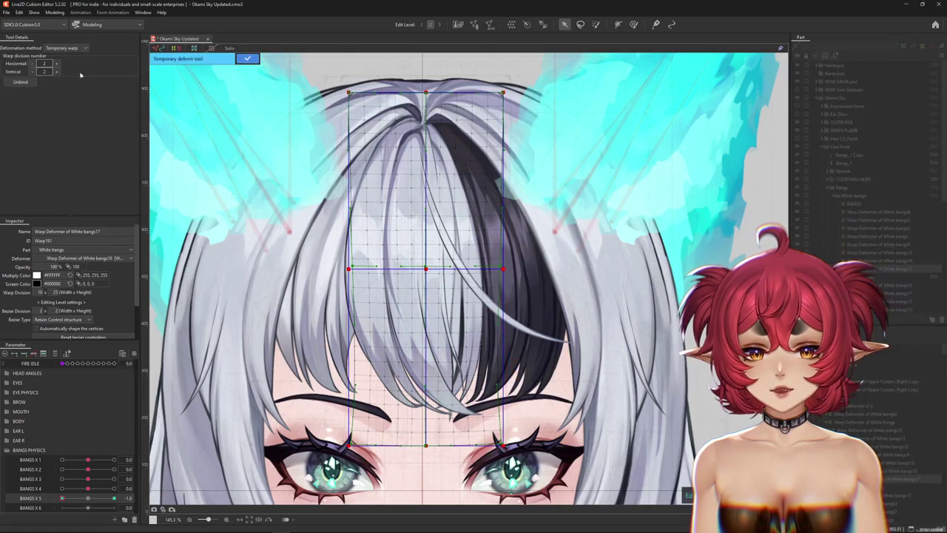
pyautogui.click(67, 47)
pyautogui.click(64, 100)
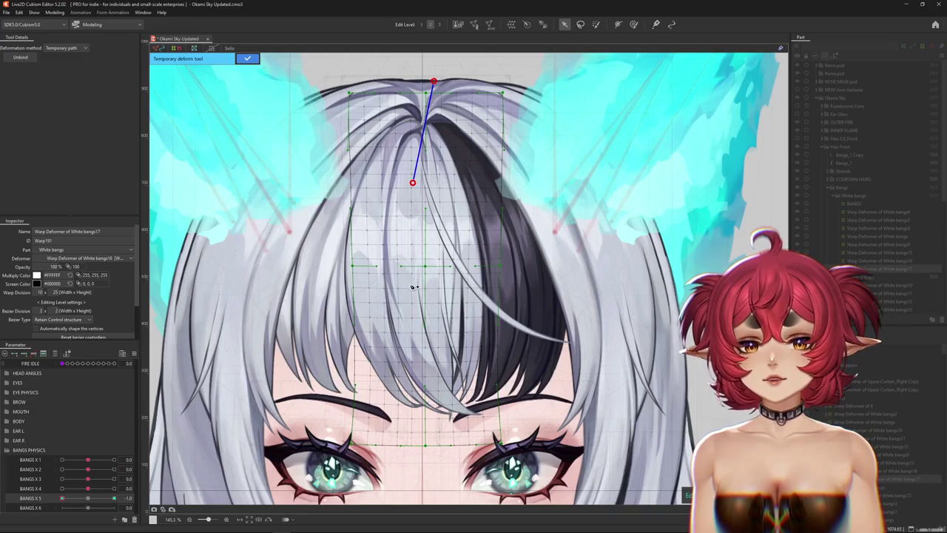
pyautogui.scroll(-2, 455, 395)
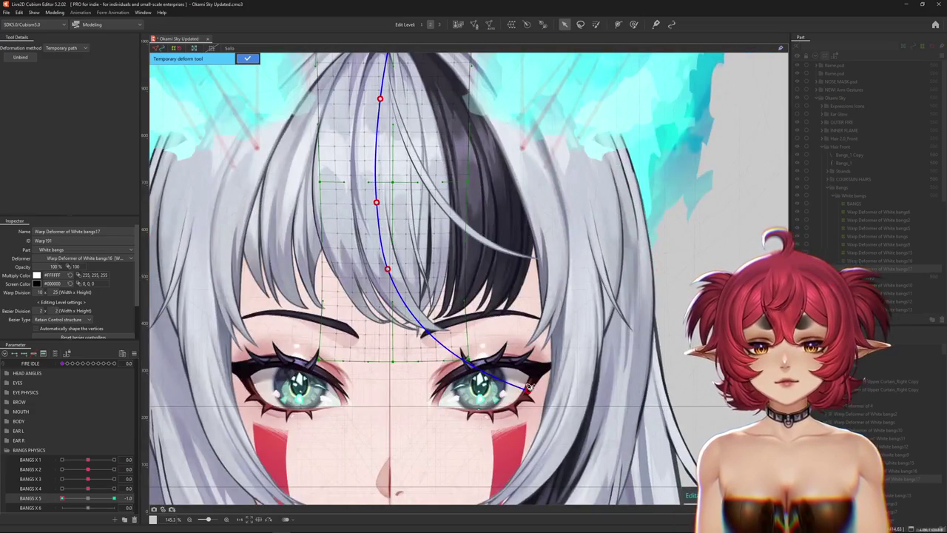
pyautogui.moveTo(527, 394); pyautogui.dragTo(466, 456)
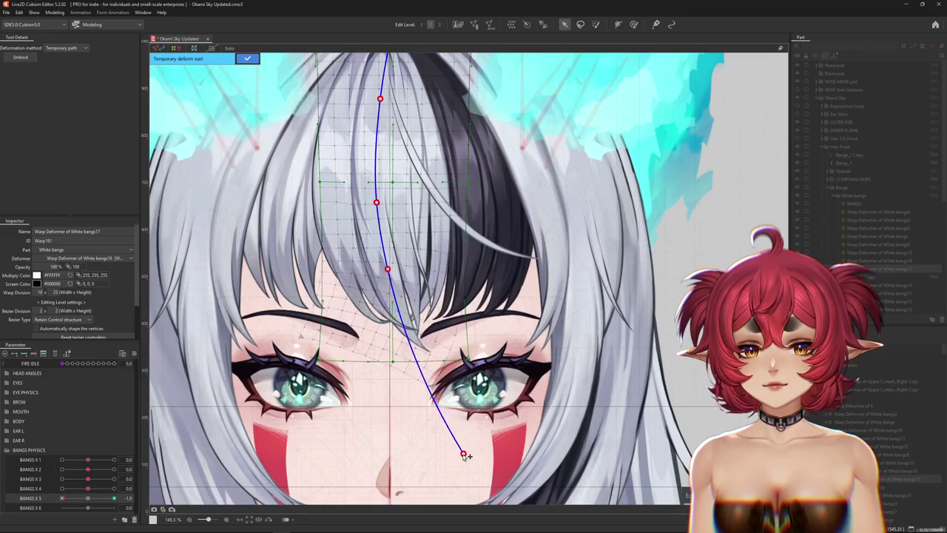
pyautogui.click(247, 61)
pyautogui.moveTo(66, 500); pyautogui.dragTo(49, 494)
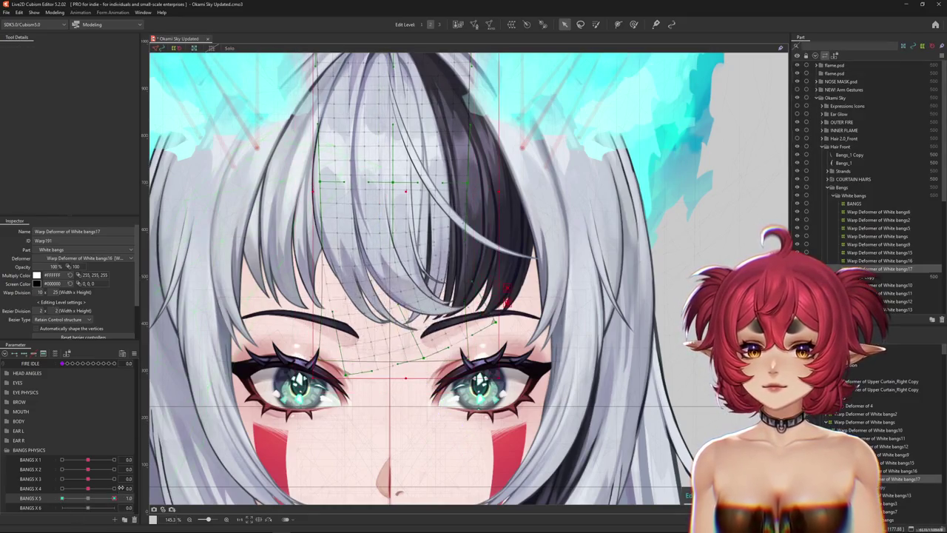
# Switch to the deform brush, resize it, and hide the grid to preview the bangs.
pyautogui.click(634, 25)
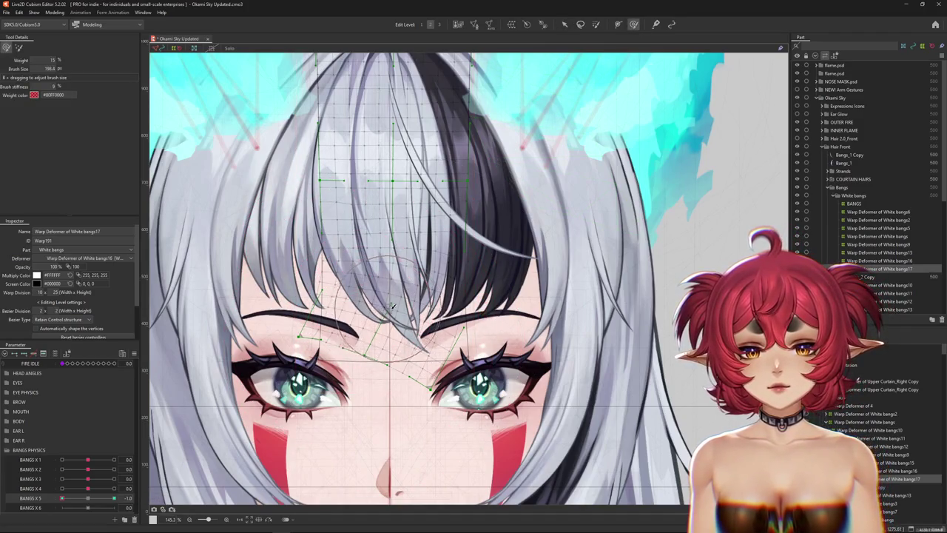
pyautogui.moveTo(375, 293); pyautogui.dragTo(376, 269)
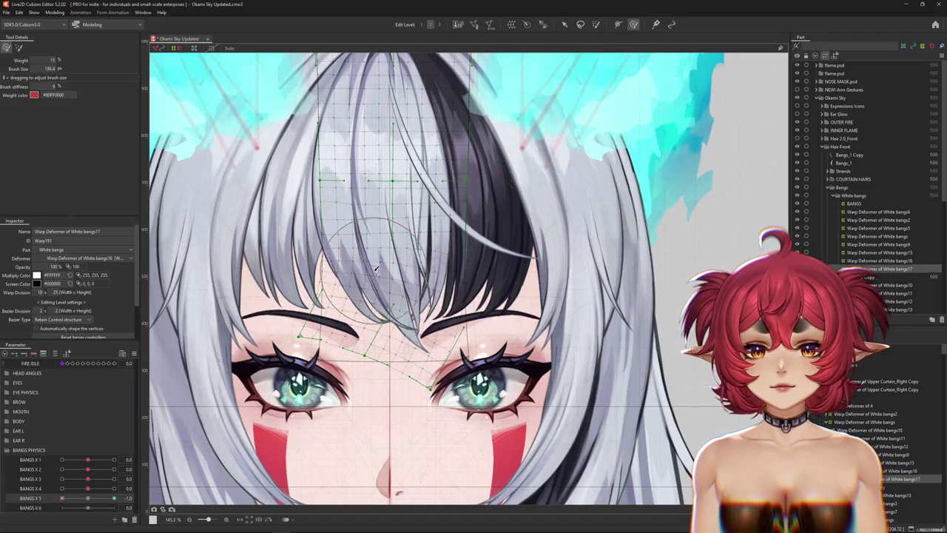
pyautogui.hotkey('ctrl', 'h')
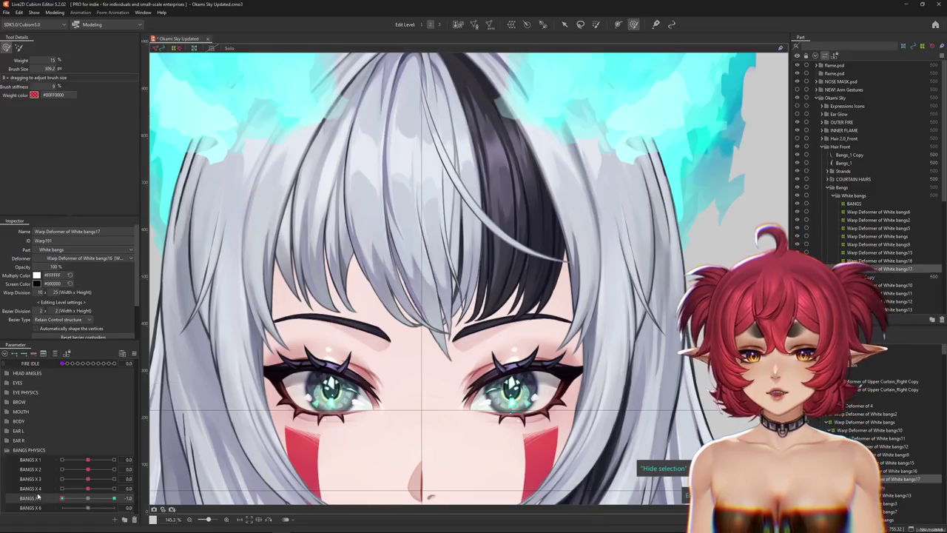
pyautogui.moveTo(418, 283)
pyautogui.mouseDown()
pyautogui.moveTo(423, 311)
pyautogui.moveTo(537, 371)
pyautogui.mouseUp()
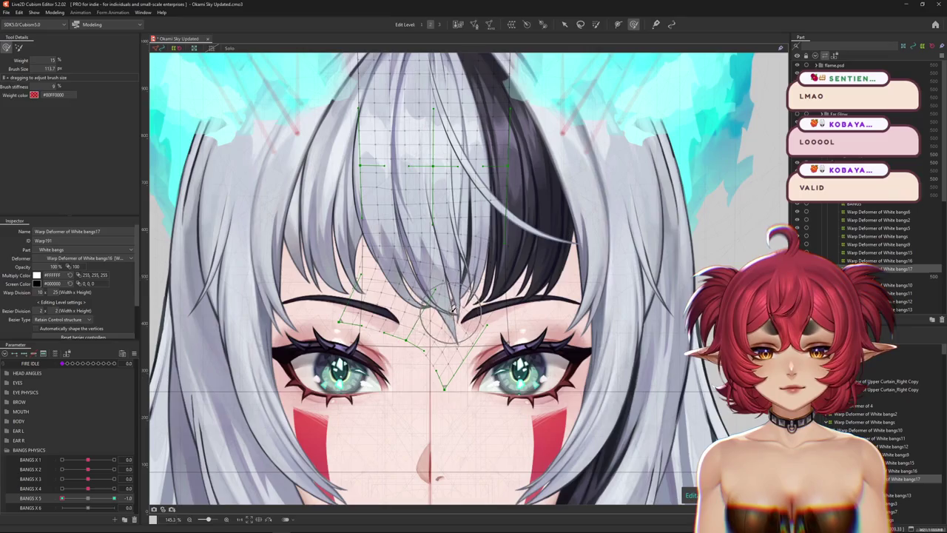
# Switch deform brush modes and enlarge the brush over the forehead bangs.
pyautogui.scroll(-2, 453, 305)
pyautogui.scroll(-2, 457, 340)
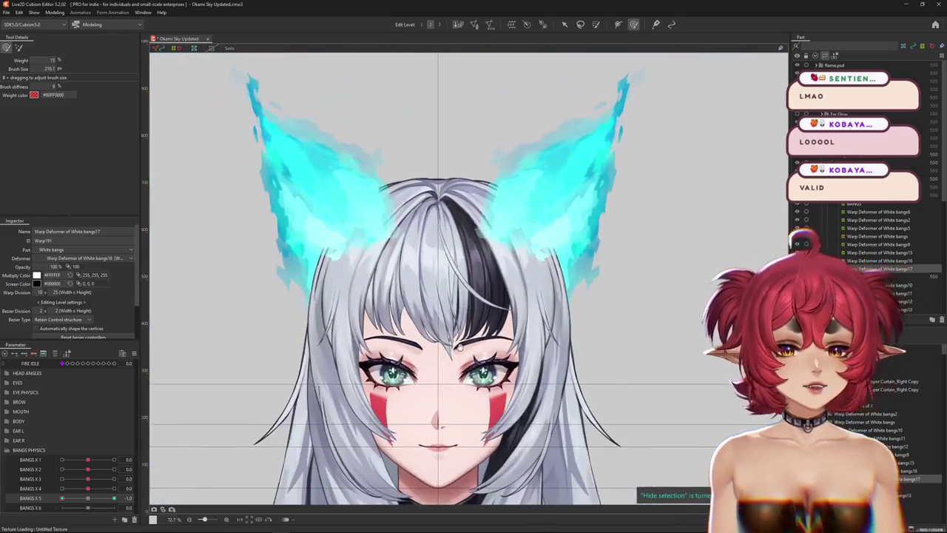
pyautogui.scroll(1, 459, 346)
pyautogui.scroll(1, 395, 298)
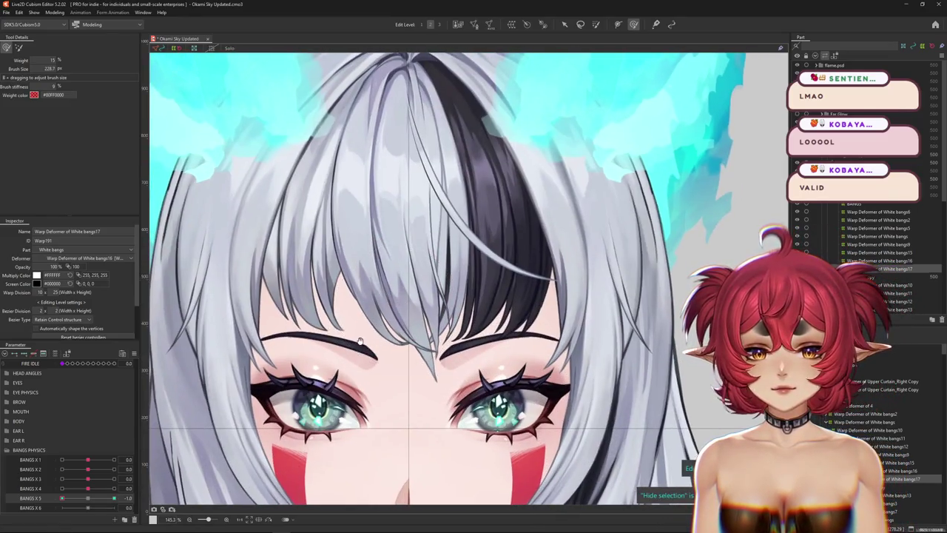
pyautogui.click(6, 47)
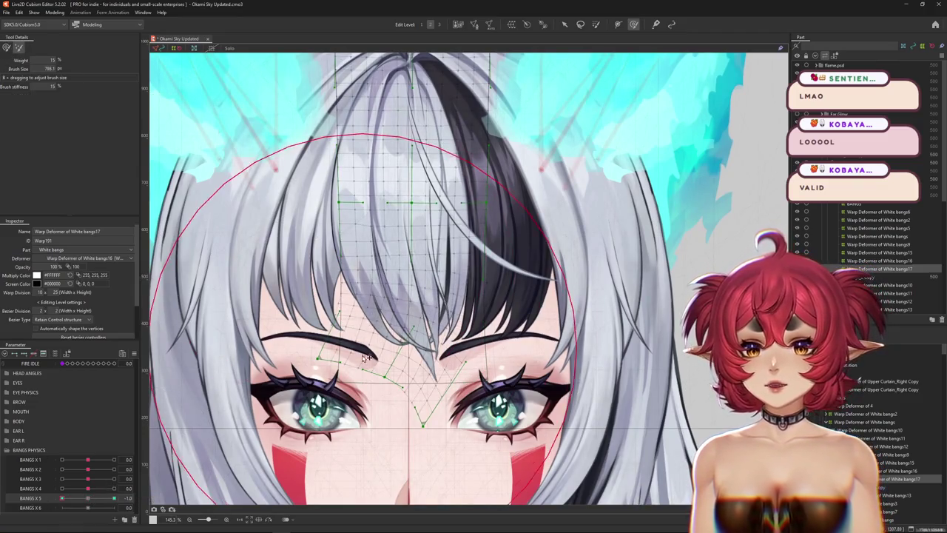
pyautogui.click(6, 47)
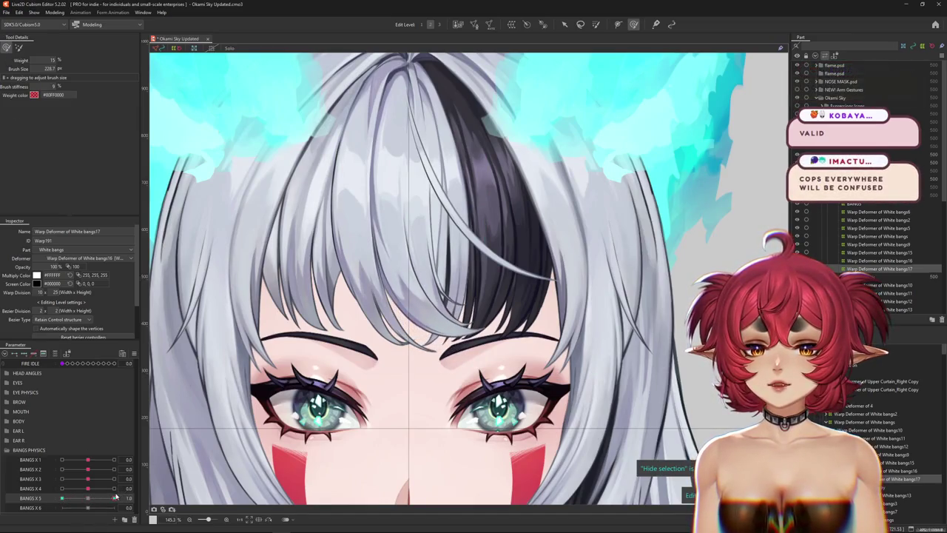
pyautogui.moveTo(540, 309)
pyautogui.mouseDown()
pyautogui.moveTo(549, 314)
pyautogui.moveTo(426, 333)
pyautogui.mouseUp()
pyautogui.scroll(2, 426, 332)
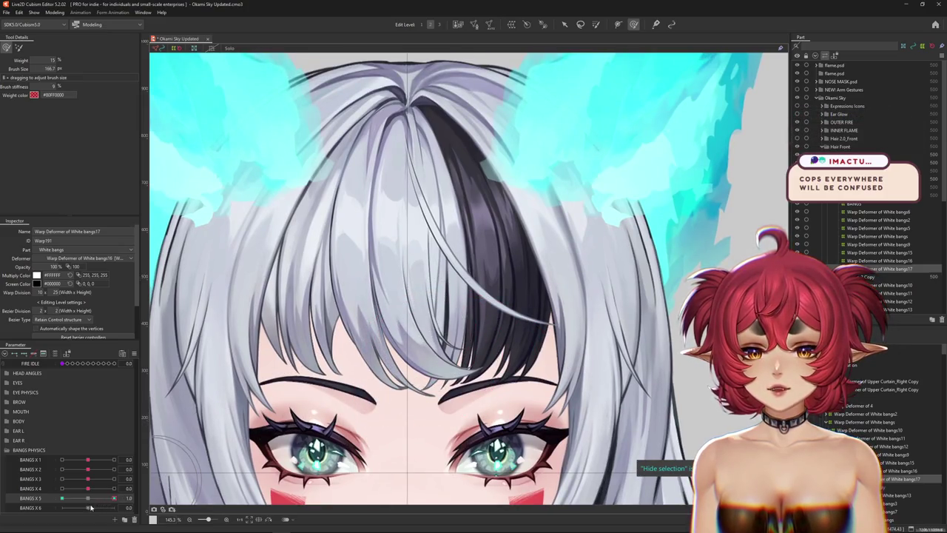
pyautogui.moveTo(413, 484); pyautogui.dragTo(441, 414)
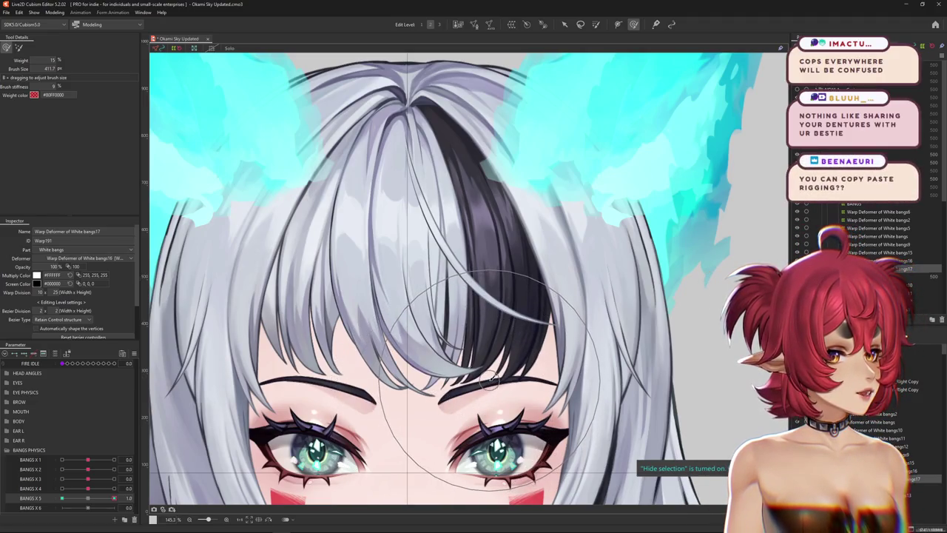
# Set BANGS X 5 to -1 and switch to a smaller brush for finer reshaping.
pyautogui.click(88, 498)
pyautogui.click(62, 498)
pyautogui.scroll(-1, 410, 391)
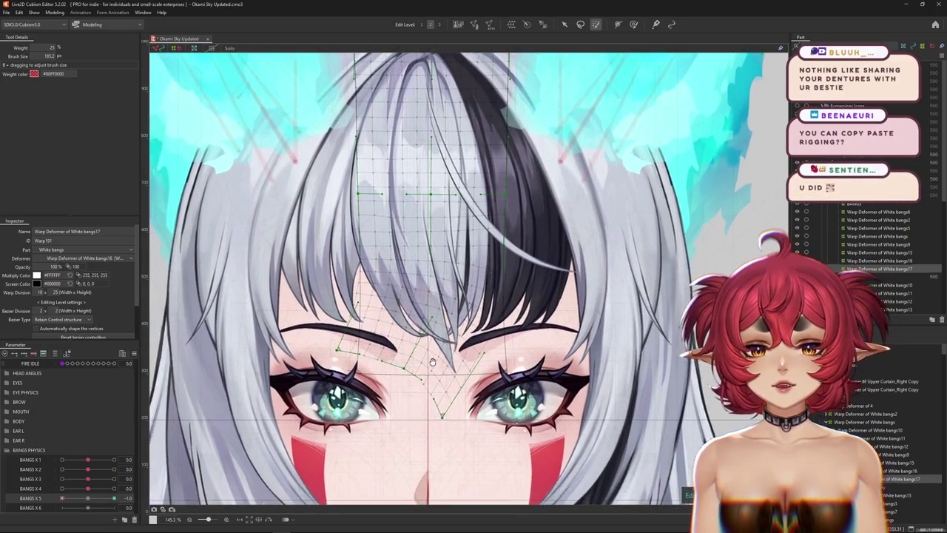
pyautogui.moveTo(420, 374); pyautogui.dragTo(451, 346)
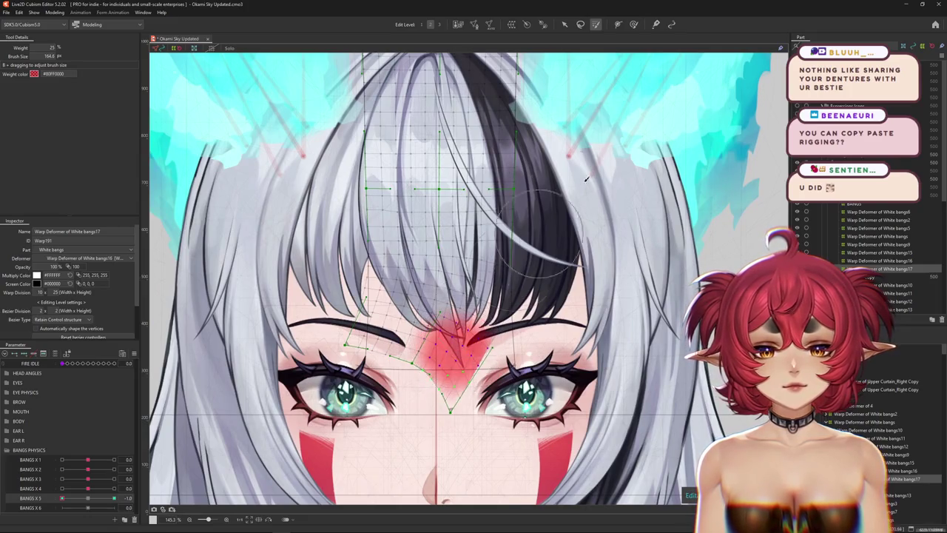
pyautogui.click(633, 24)
pyautogui.moveTo(460, 345)
pyautogui.mouseDown()
pyautogui.moveTo(484, 342)
pyautogui.moveTo(514, 436)
pyautogui.moveTo(487, 396)
pyautogui.moveTo(502, 400)
pyautogui.moveTo(403, 359)
pyautogui.mouseUp()
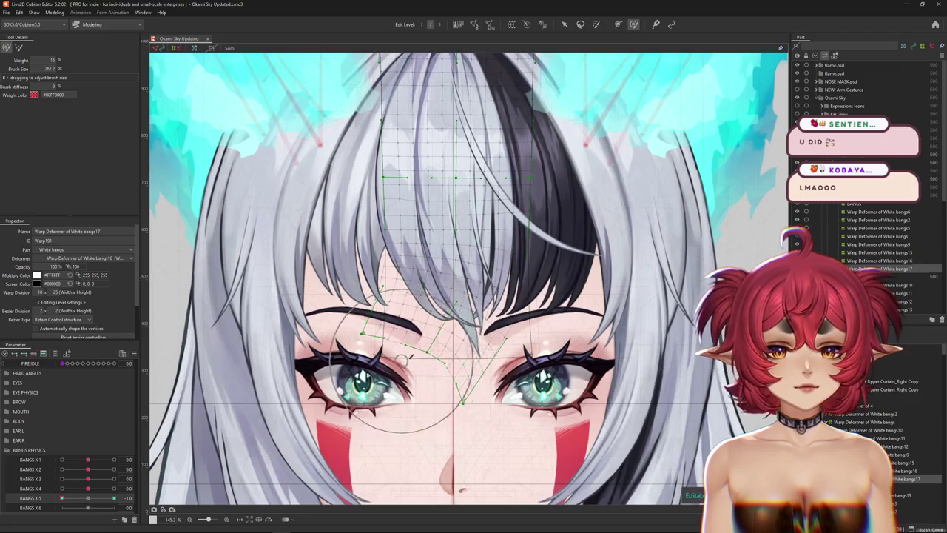
pyautogui.scroll(2, 403, 359)
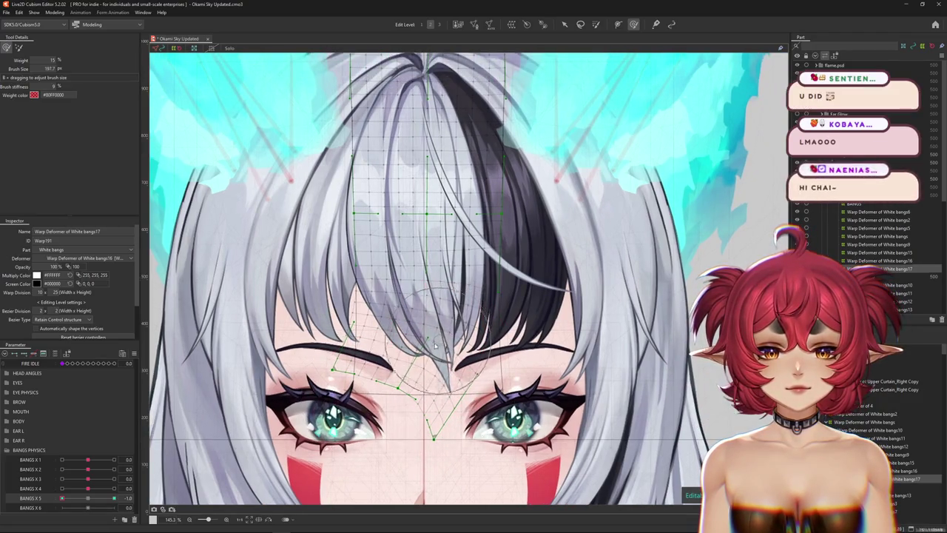
# Sculpt the strand tip to taper between the brows, toggling the grid to preview.
pyautogui.hotkey('ctrl', 'h')
pyautogui.moveTo(460, 392); pyautogui.dragTo(453, 383)
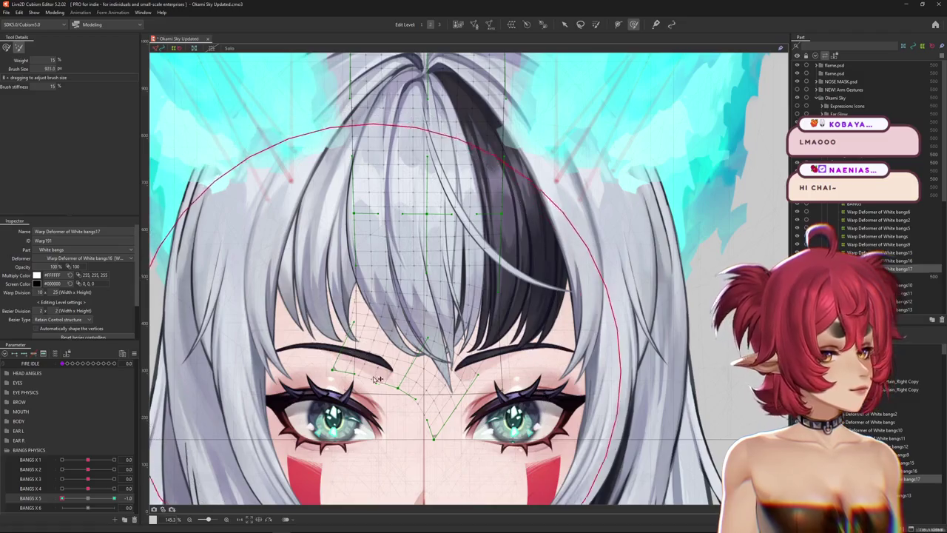
pyautogui.hotkey('ctrl', 'h')
pyautogui.moveTo(376, 358); pyautogui.dragTo(449, 459)
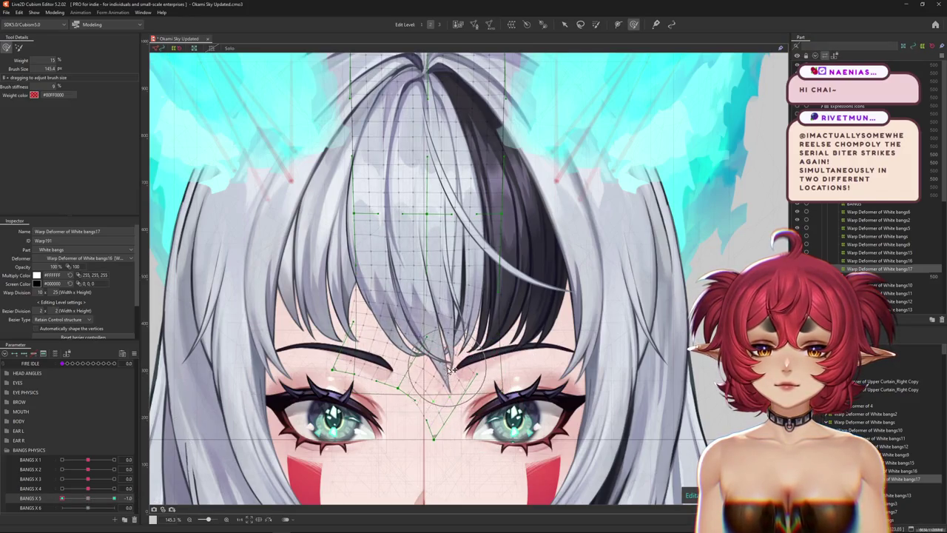
pyautogui.hotkey('ctrl', 'h')
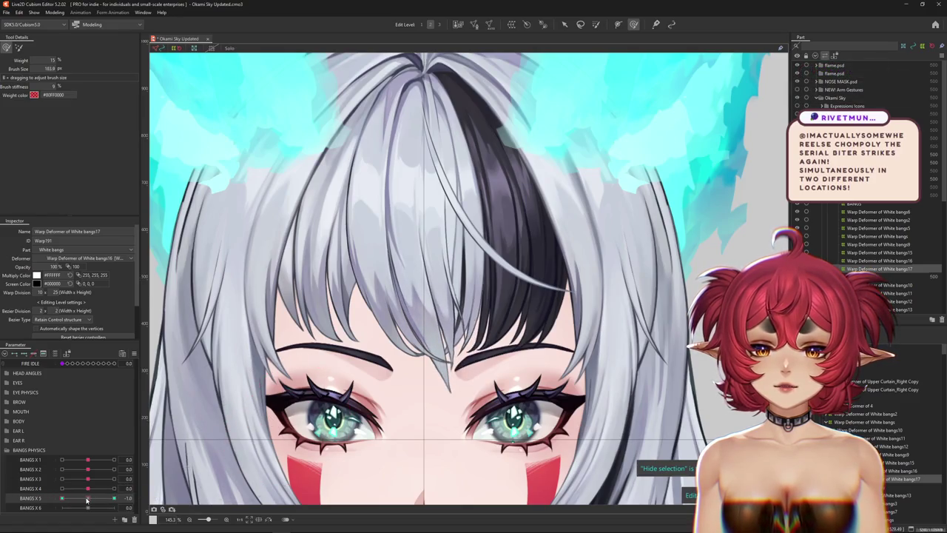
pyautogui.scroll(-2, 472, 368)
pyautogui.hotkey('ctrl', 'h')
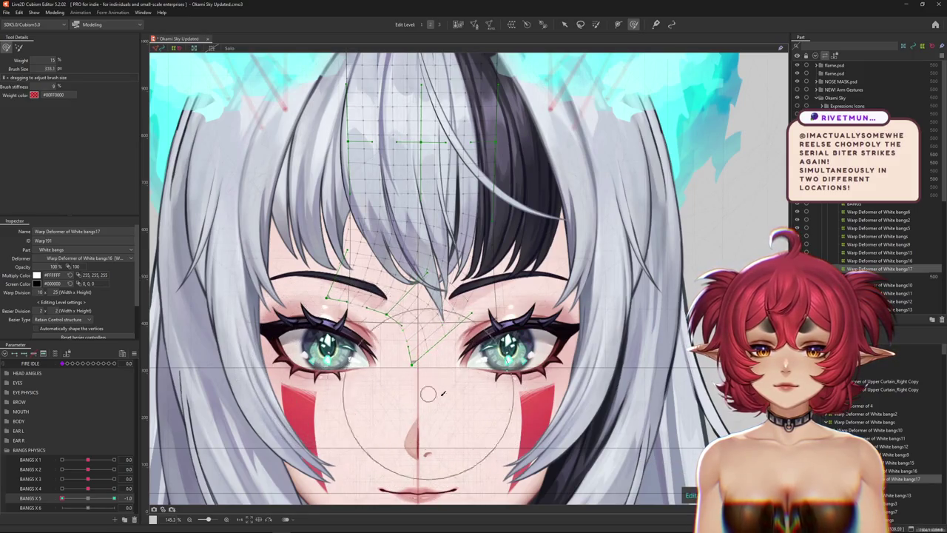
pyautogui.moveTo(438, 363); pyautogui.dragTo(455, 303)
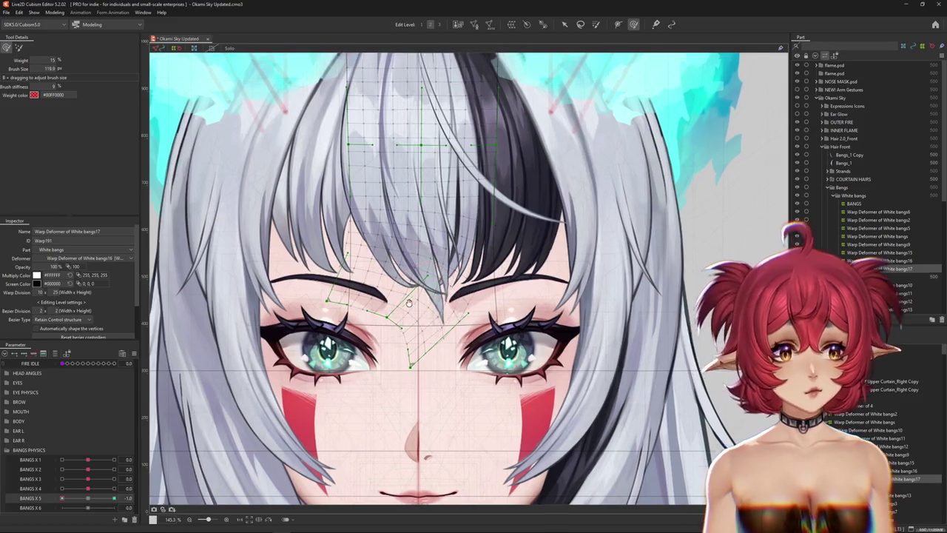
pyautogui.scroll(2, 442, 299)
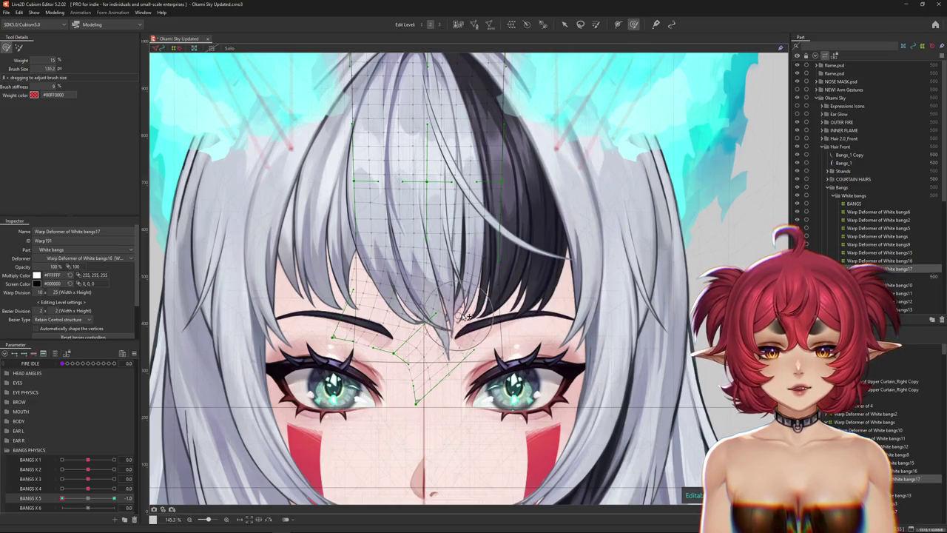
pyautogui.moveTo(430, 360); pyautogui.dragTo(435, 433)
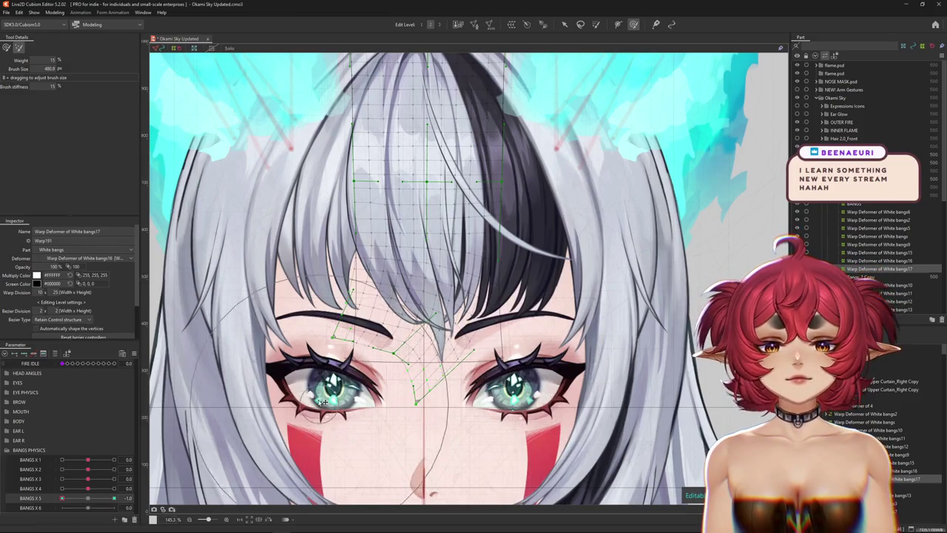
pyautogui.press('Escape')
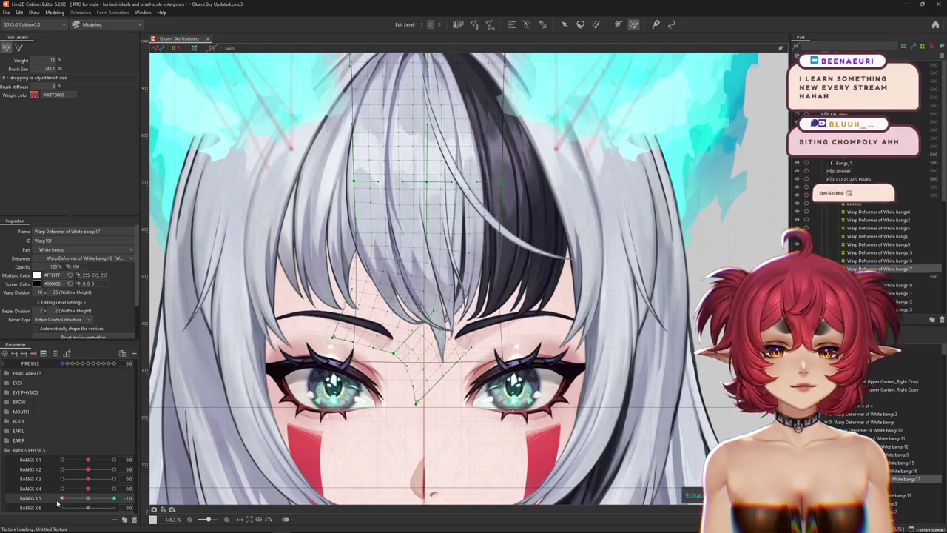
# Swing BANGS X 5 to 1 and partway back to check the sway.
pyautogui.moveTo(58, 503); pyautogui.dragTo(213, 457)
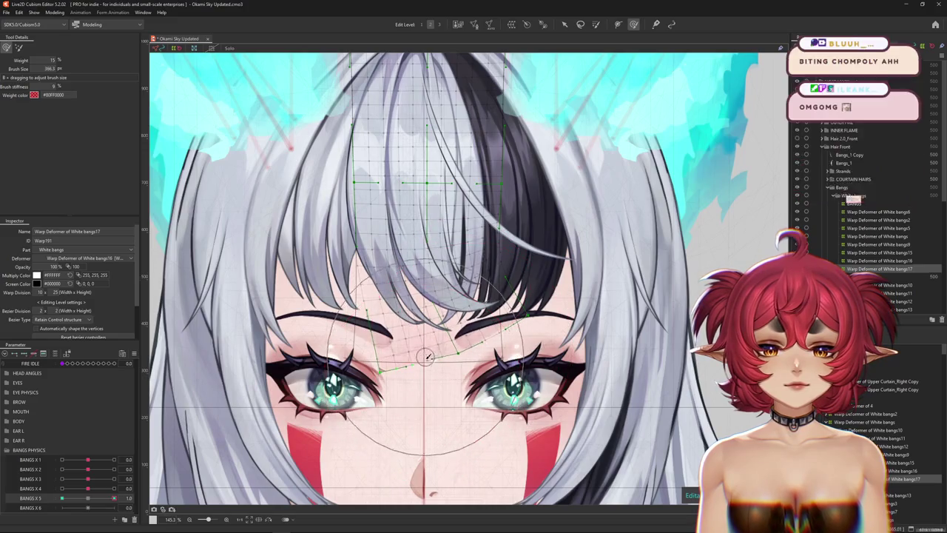
pyautogui.scroll(-3, 459, 388)
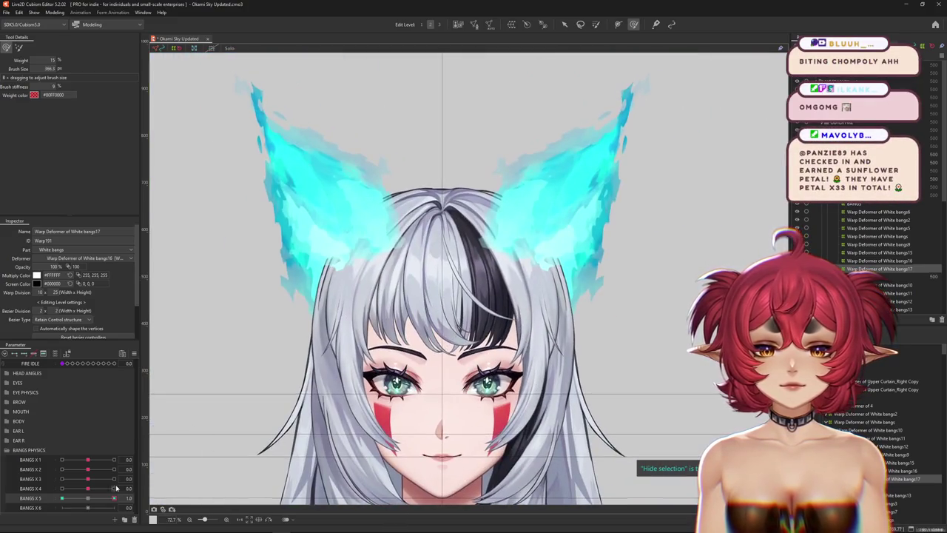
pyautogui.scroll(2, 507, 369)
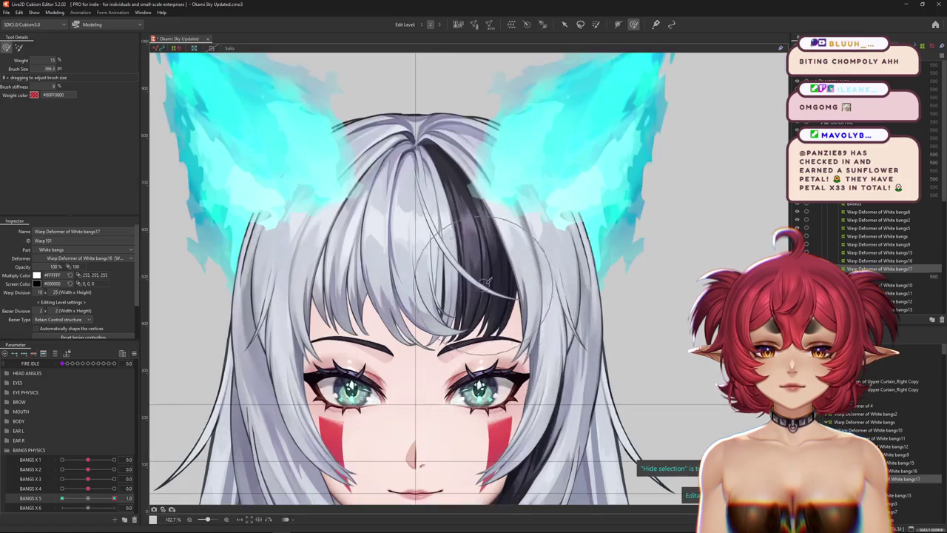
pyautogui.click(83, 500)
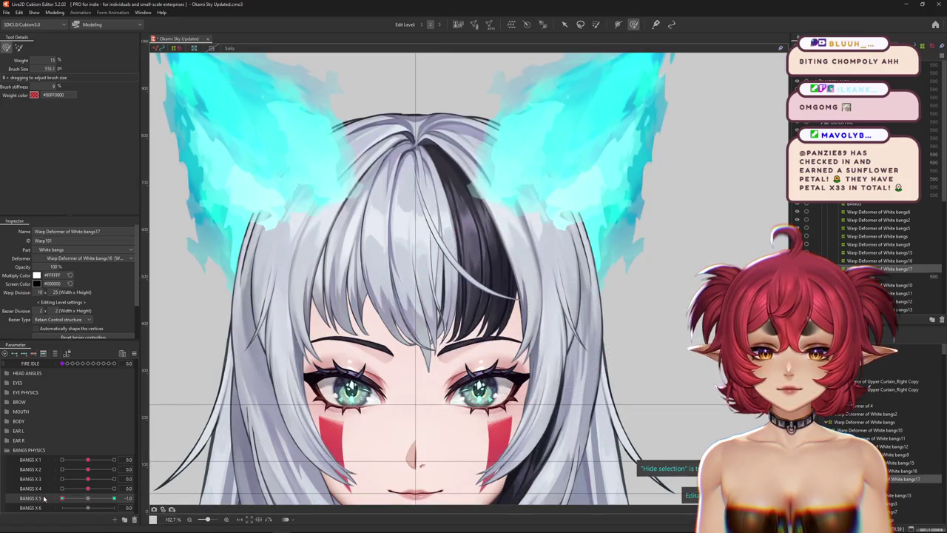
pyautogui.scroll(2, 418, 450)
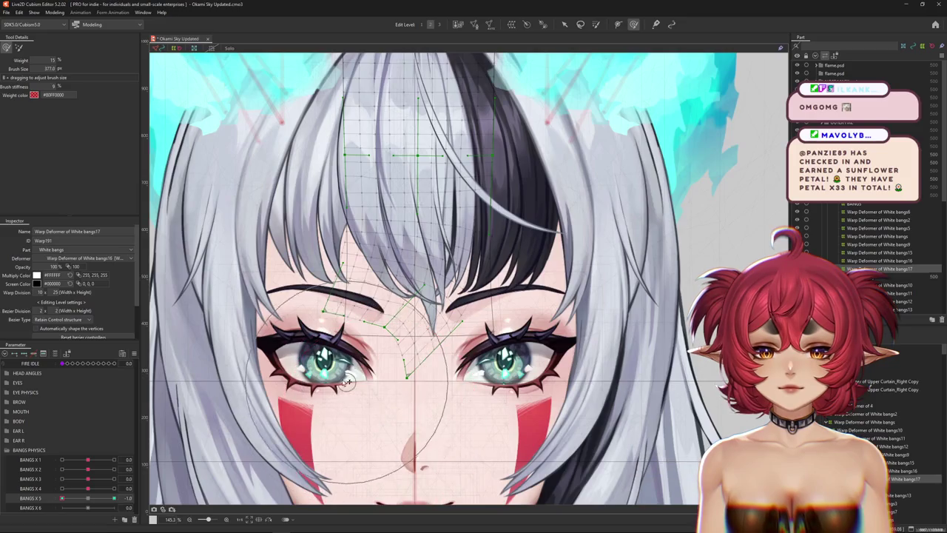
# Resize the brush, return to the weighted deform brush, and hide the grid.
pyautogui.moveTo(295, 357); pyautogui.dragTo(434, 418)
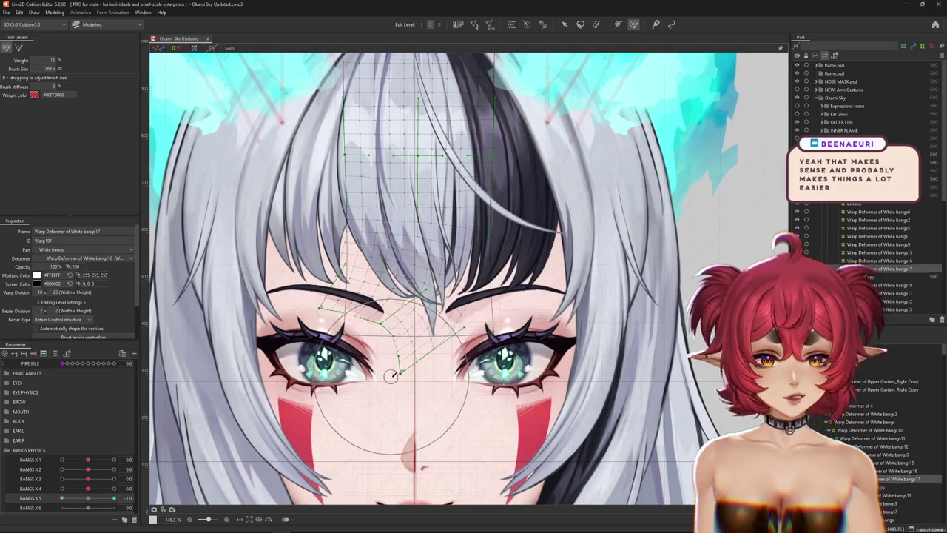
pyautogui.scroll(-3, 448, 415)
pyautogui.scroll(3, 440, 427)
pyautogui.moveTo(438, 431); pyautogui.dragTo(414, 355)
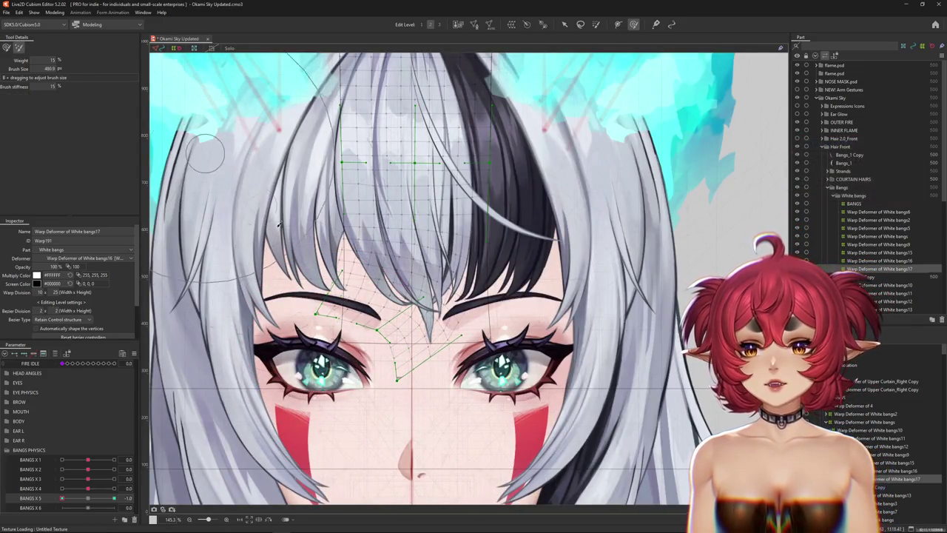
pyautogui.moveTo(296, 222); pyautogui.dragTo(341, 347)
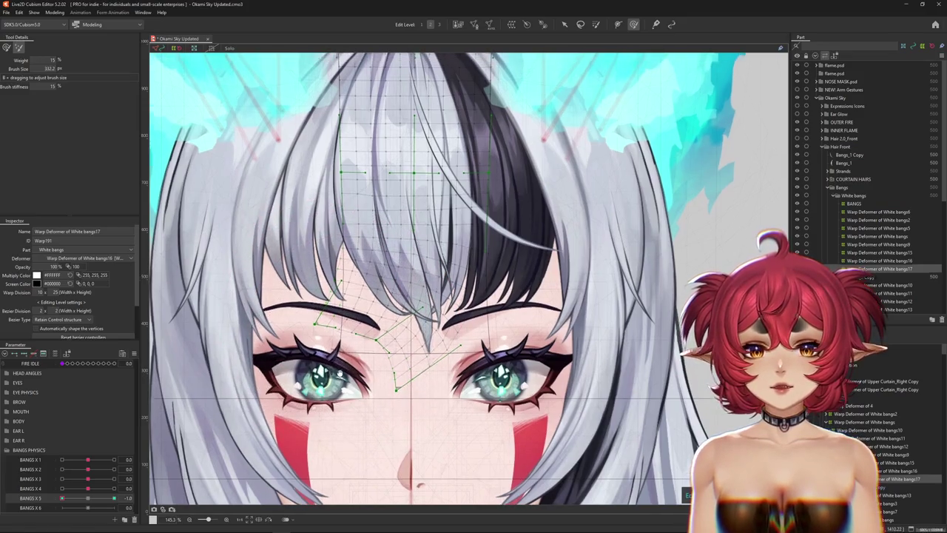
pyautogui.click(7, 48)
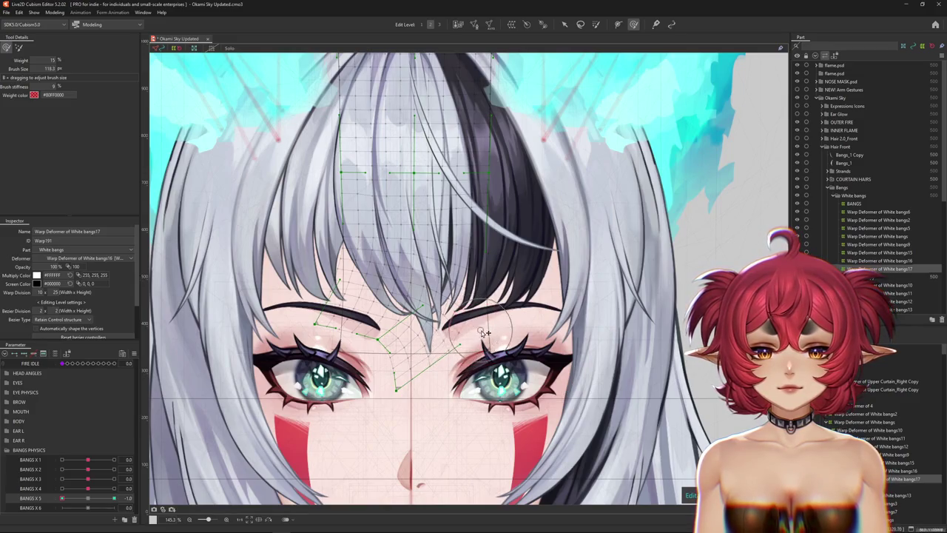
pyautogui.hotkey('ctrl', 'h')
# Compare the bangs at BANGS X 5 = -1 with a smaller deform brush.
pyautogui.moveTo(85, 500); pyautogui.dragTo(22, 496)
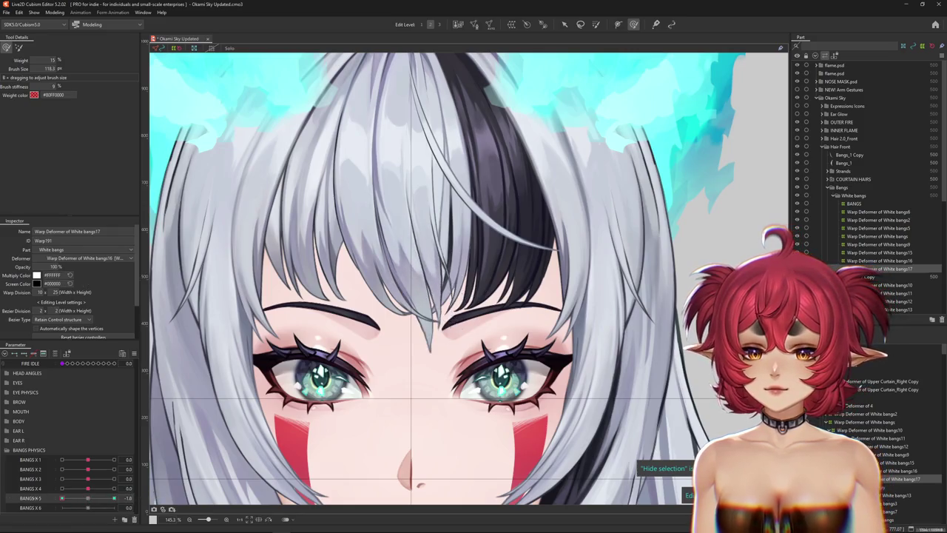
pyautogui.moveTo(407, 300); pyautogui.dragTo(386, 240)
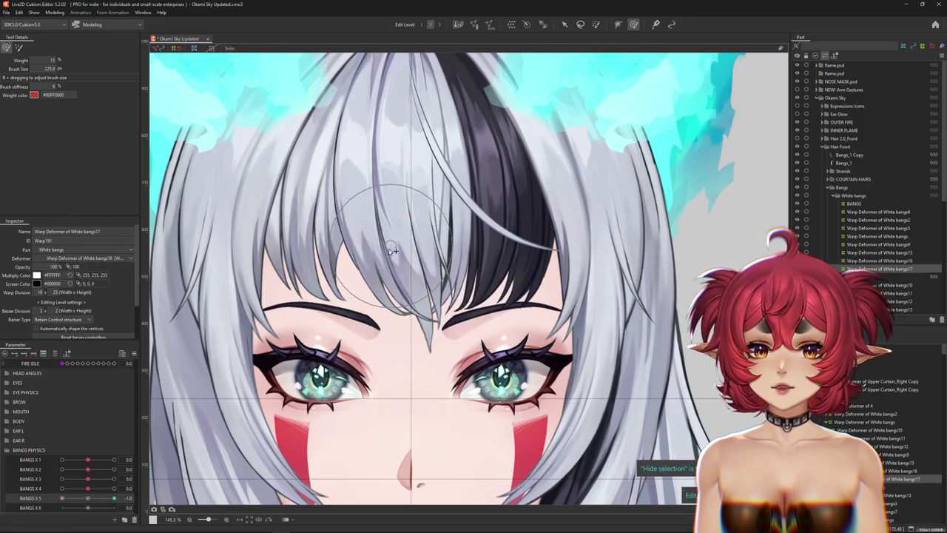
pyautogui.scroll(2, 393, 296)
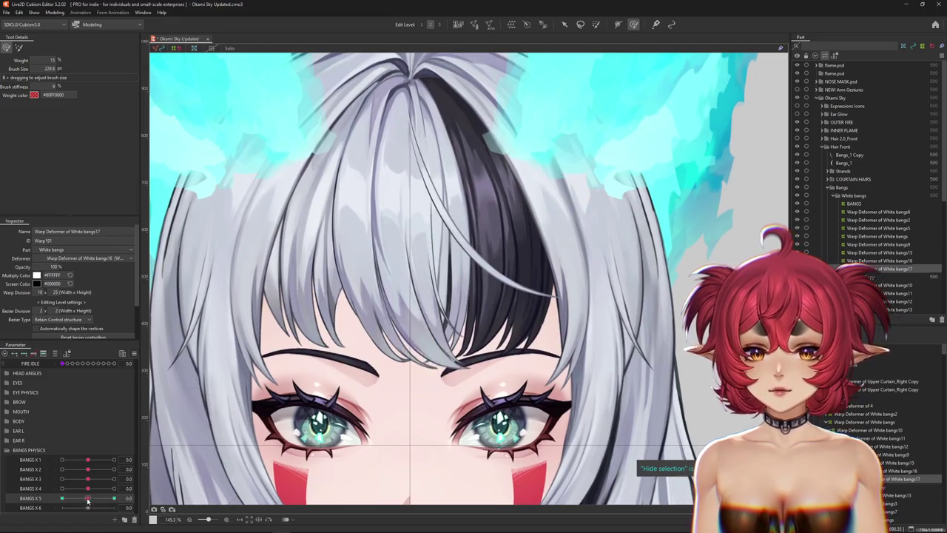
pyautogui.scroll(-2, 364, 330)
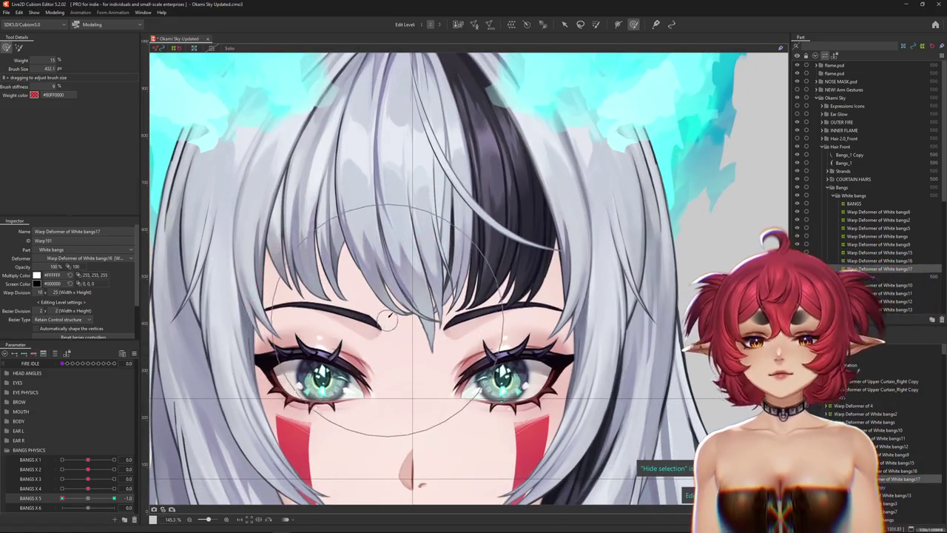
pyautogui.scroll(-3, 407, 339)
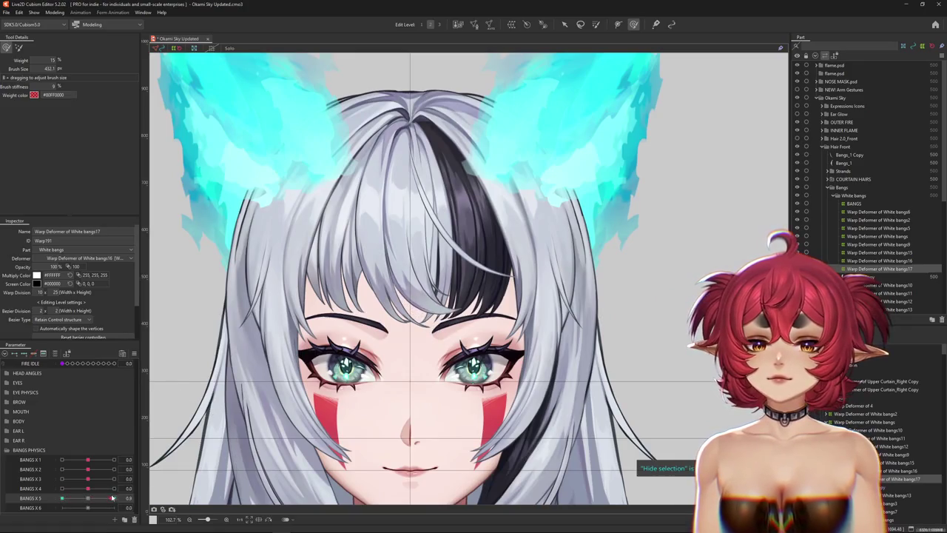
pyautogui.scroll(1, 313, 425)
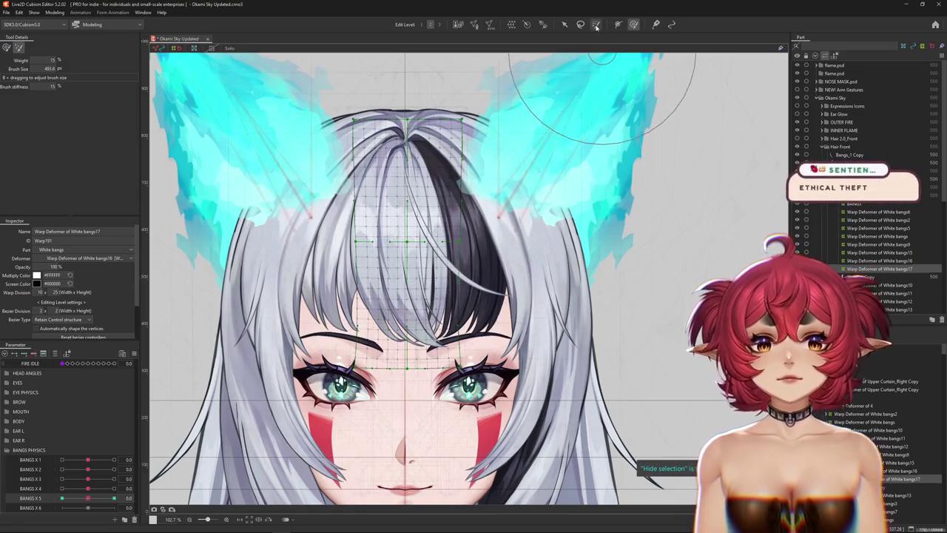
# Paint weight over the top of the bangs mesh and test BANGS X 5 at 1.0.
pyautogui.press('b')
pyautogui.moveTo(383, 274)
pyautogui.mouseDown()
pyautogui.moveTo(387, 154)
pyautogui.moveTo(400, 148)
pyautogui.moveTo(414, 185)
pyautogui.moveTo(411, 222)
pyautogui.mouseUp()
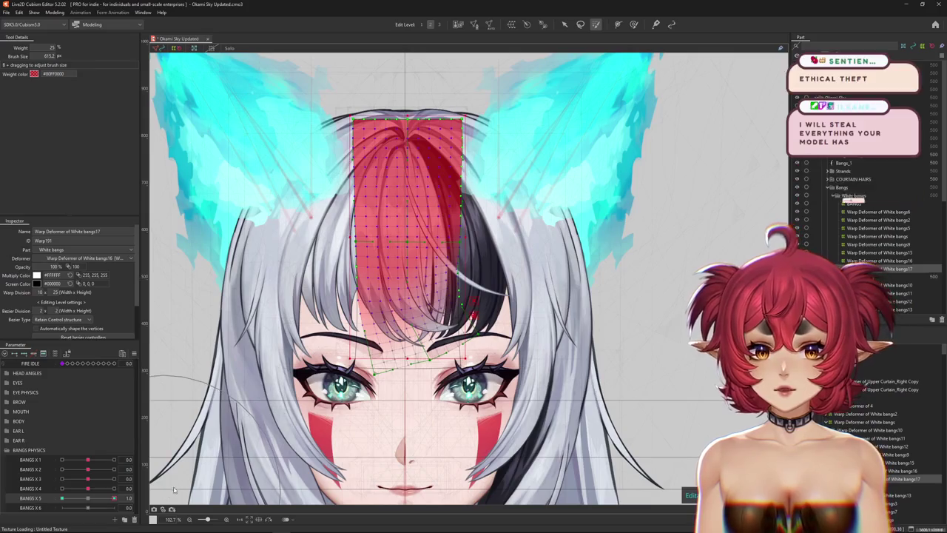
pyautogui.moveTo(90, 502); pyautogui.dragTo(114, 498)
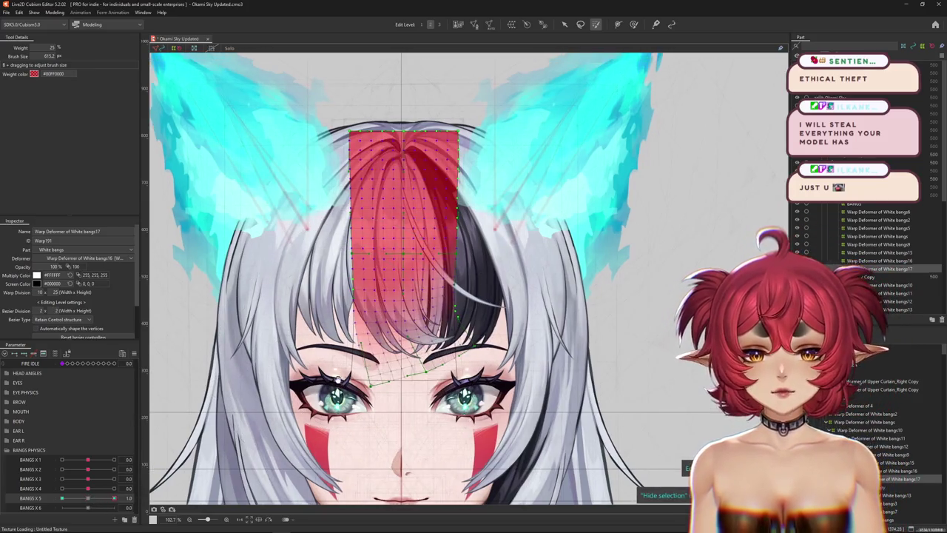
pyautogui.scroll(3, 385, 341)
pyautogui.moveTo(85, 500); pyautogui.dragTo(81, 503)
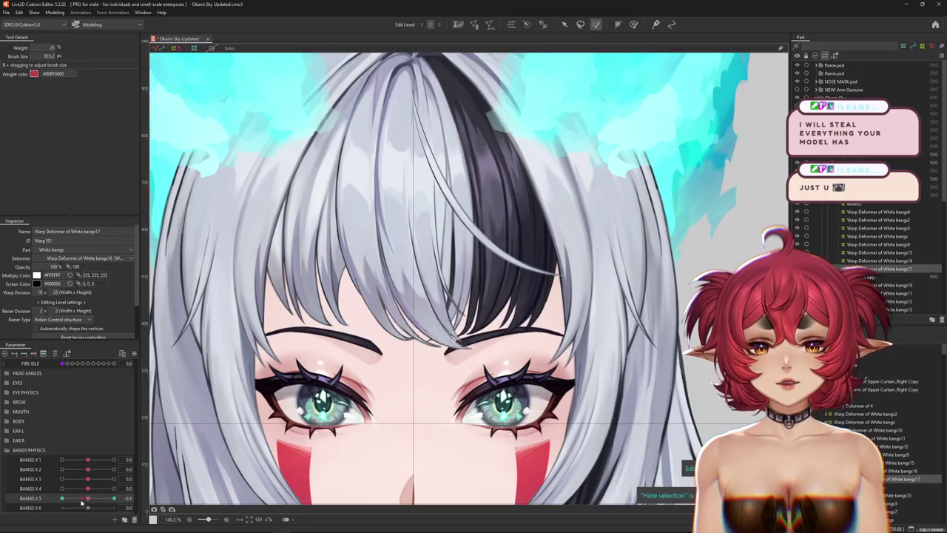
pyautogui.click(88, 503)
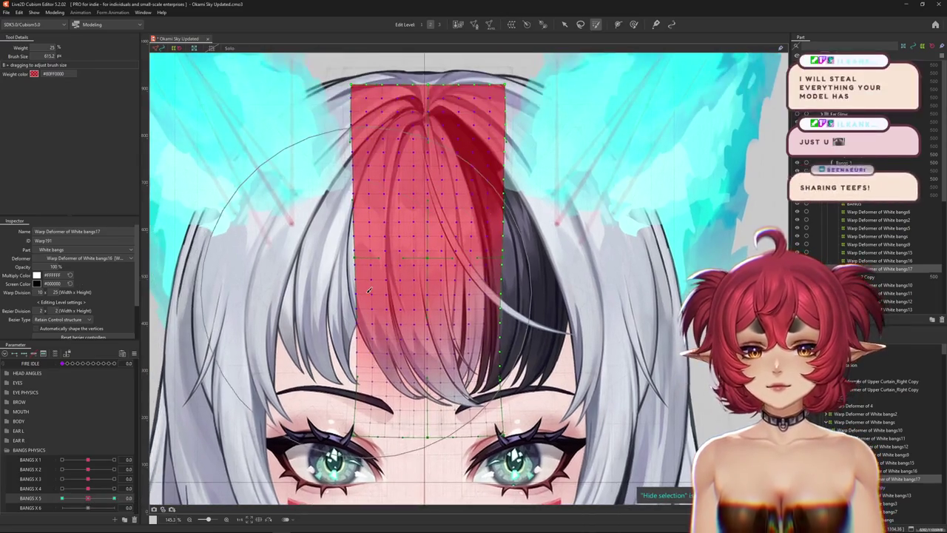
# Strengthen the upper bangs weight and swing BANGS X 5 from -1.0 to 1.0.
pyautogui.moveTo(401, 207); pyautogui.dragTo(417, 137)
pyautogui.moveTo(78, 499); pyautogui.dragTo(62, 498)
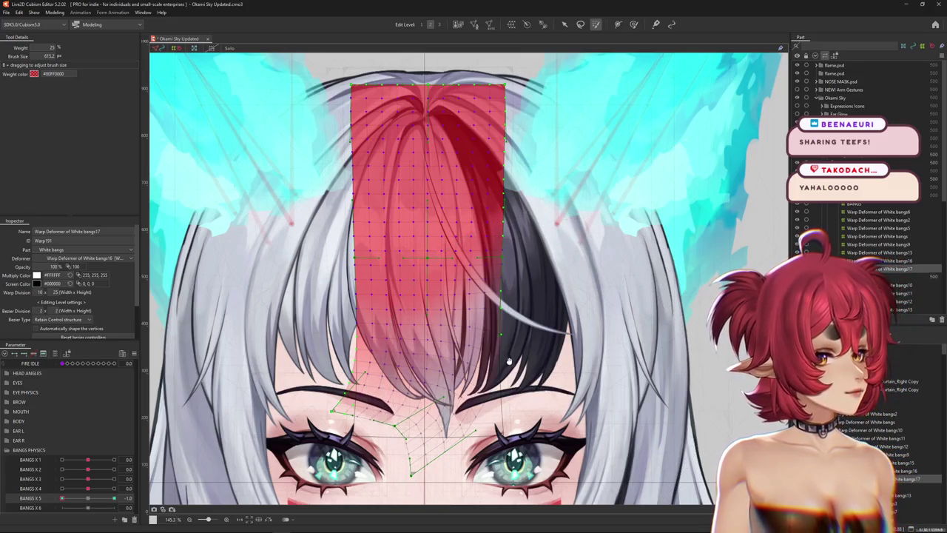
pyautogui.press('b')
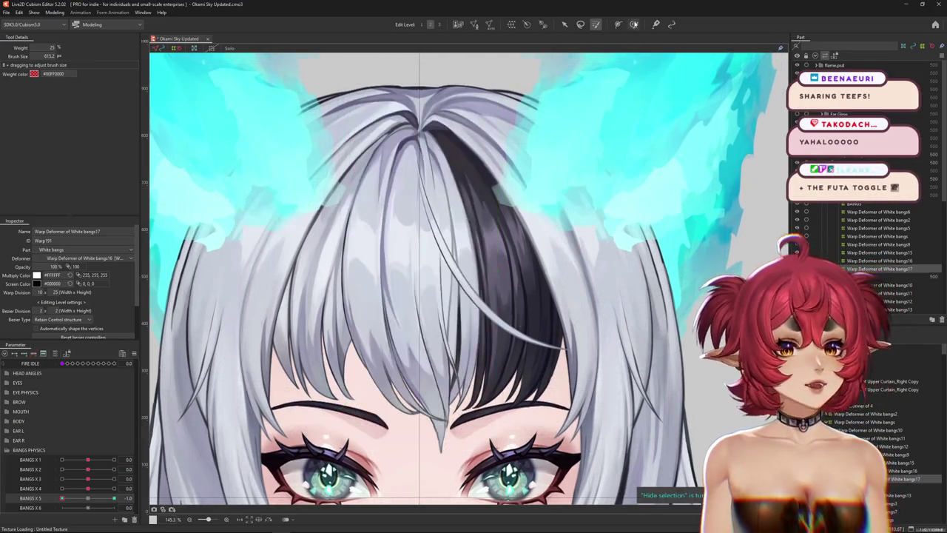
pyautogui.moveTo(77, 500); pyautogui.dragTo(116, 501)
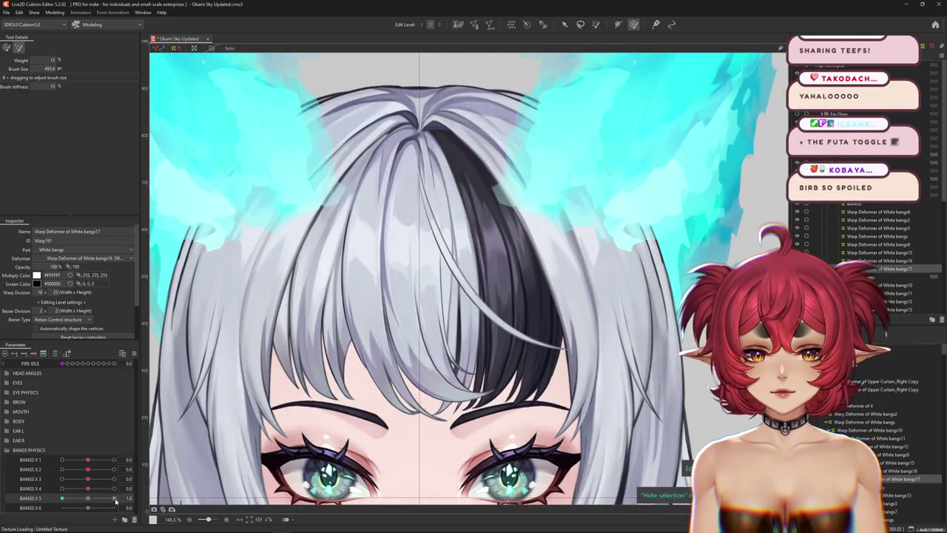
# Toggle the deformer grid to inspect the hair and reset BANGS X 5 to 0.
pyautogui.moveTo(472, 450); pyautogui.dragTo(454, 397)
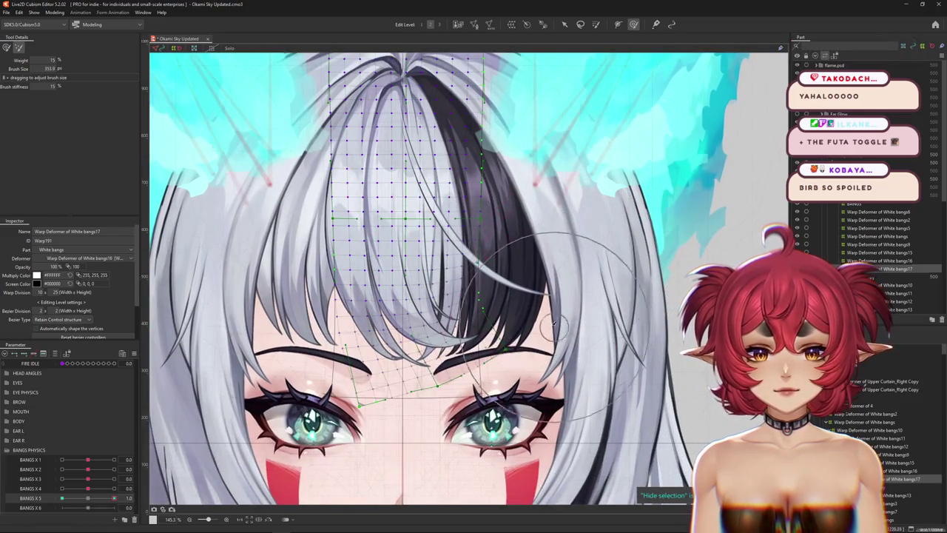
pyautogui.press('b')
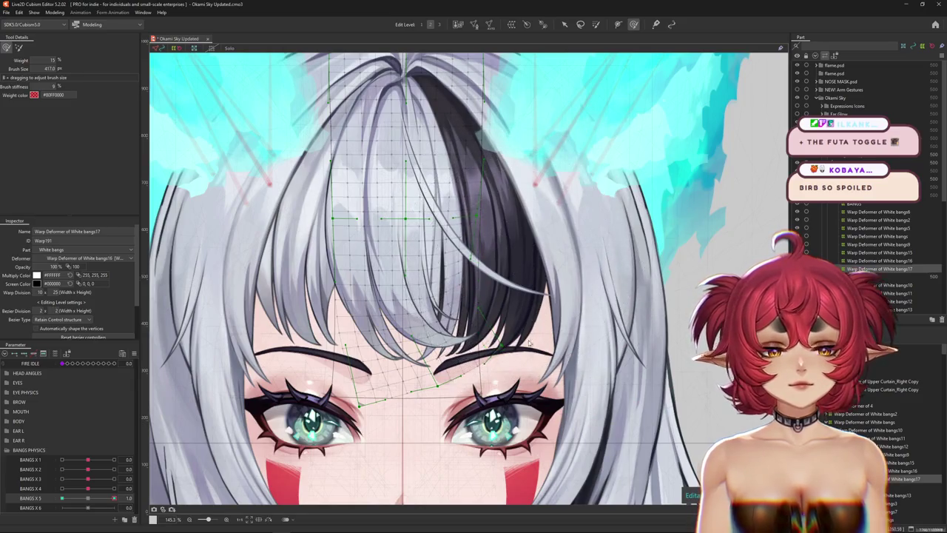
pyautogui.hotkey('ctrl', 'h')
pyautogui.scroll(-1, 530, 343)
pyautogui.scroll(-1, 503, 337)
pyautogui.scroll(1, 479, 329)
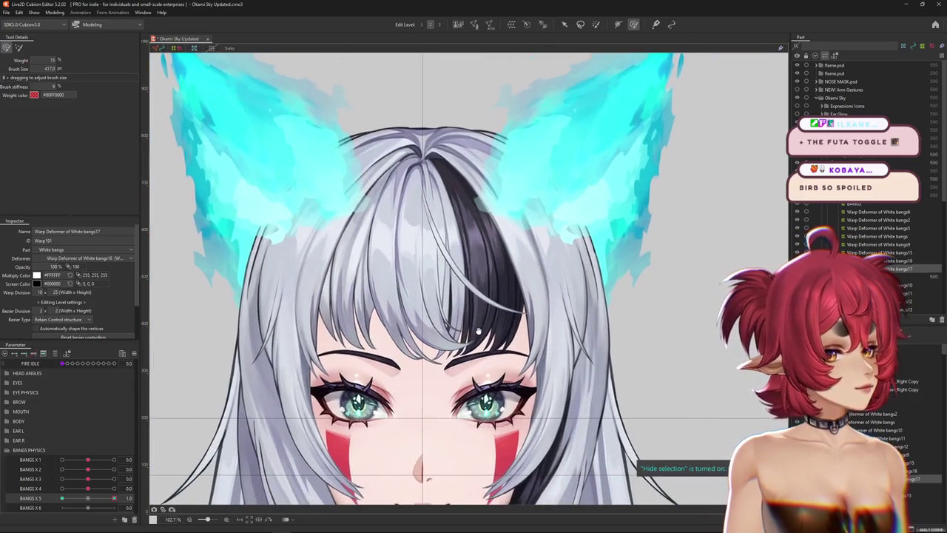
pyautogui.hotkey('ctrl', 'h')
pyautogui.click(85, 500)
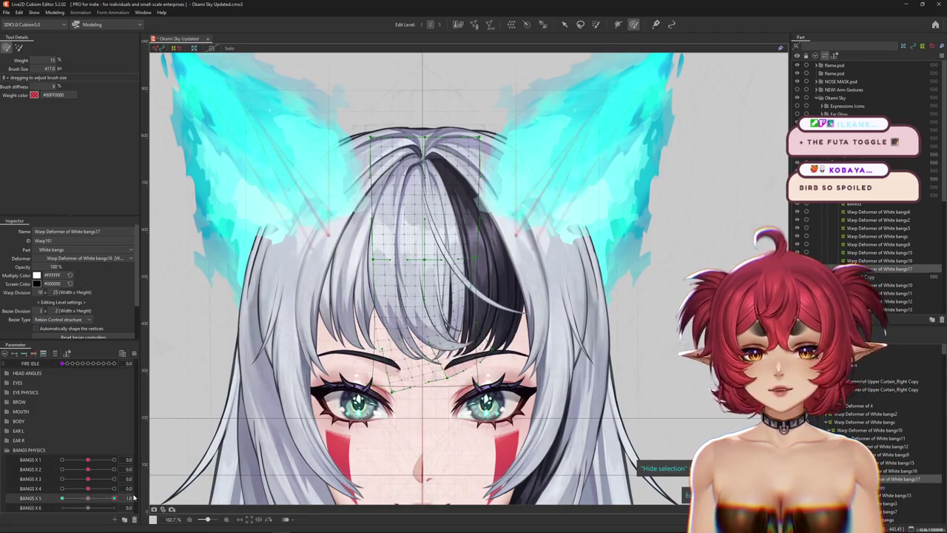
pyautogui.hotkey('ctrl', 'h')
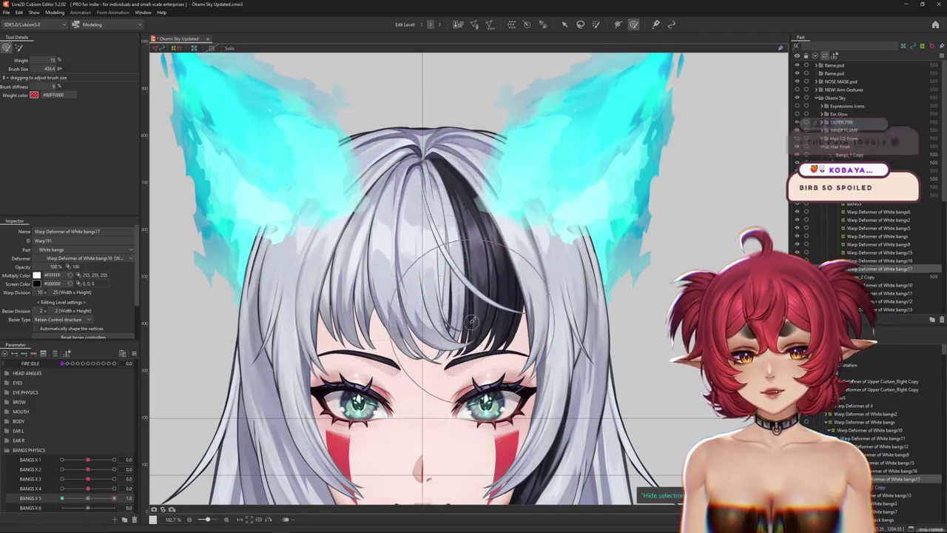
# Check the sway at BANGS X 5 values -1.0, 0.7 and 1.0, then preview BANGS X 4.
pyautogui.moveTo(479, 318); pyautogui.dragTo(468, 358)
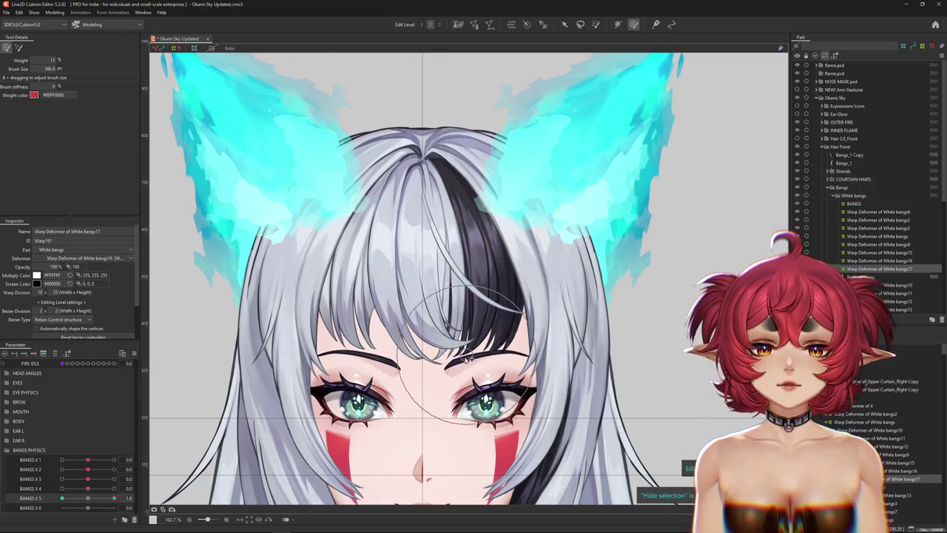
pyautogui.moveTo(81, 501); pyautogui.dragTo(48, 506)
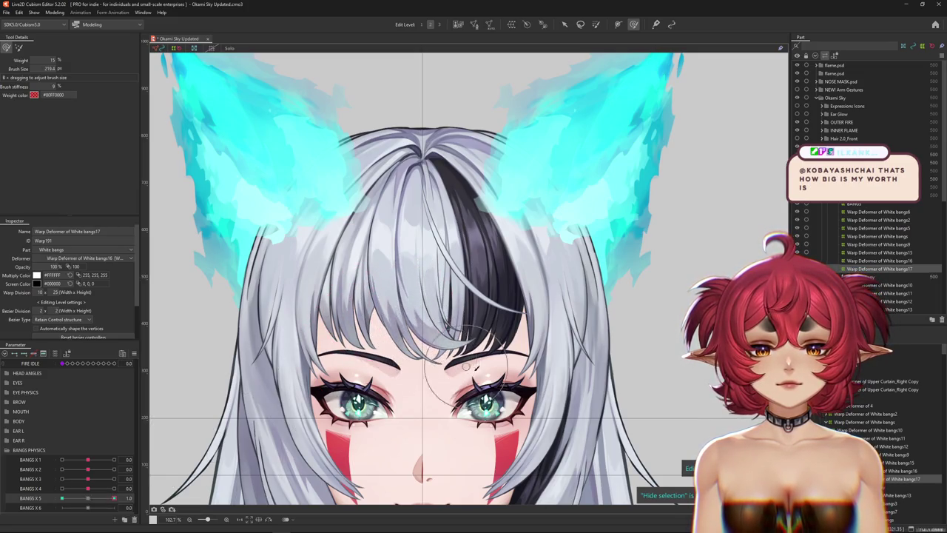
pyautogui.moveTo(511, 326); pyautogui.dragTo(511, 279)
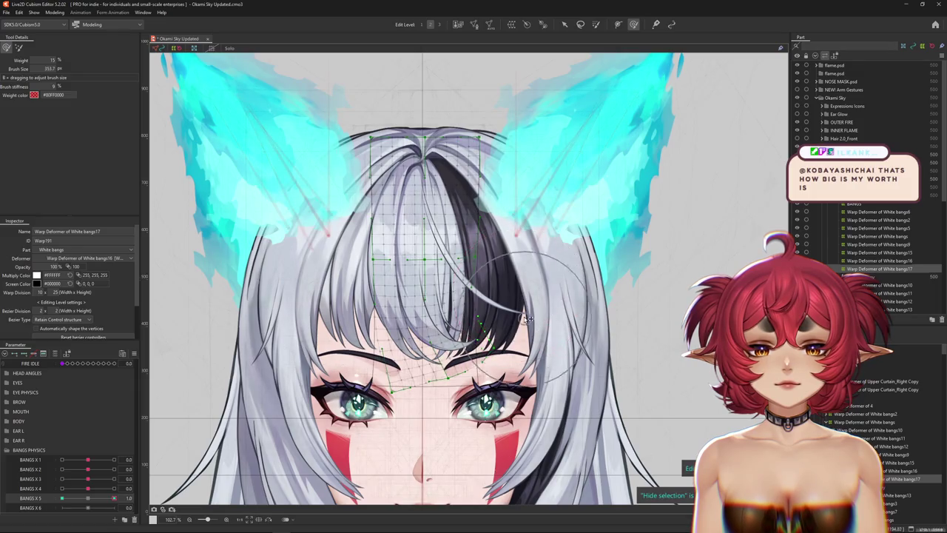
pyautogui.moveTo(114, 498)
pyautogui.mouseDown()
pyautogui.moveTo(89, 503)
pyautogui.moveTo(117, 498)
pyautogui.mouseUp()
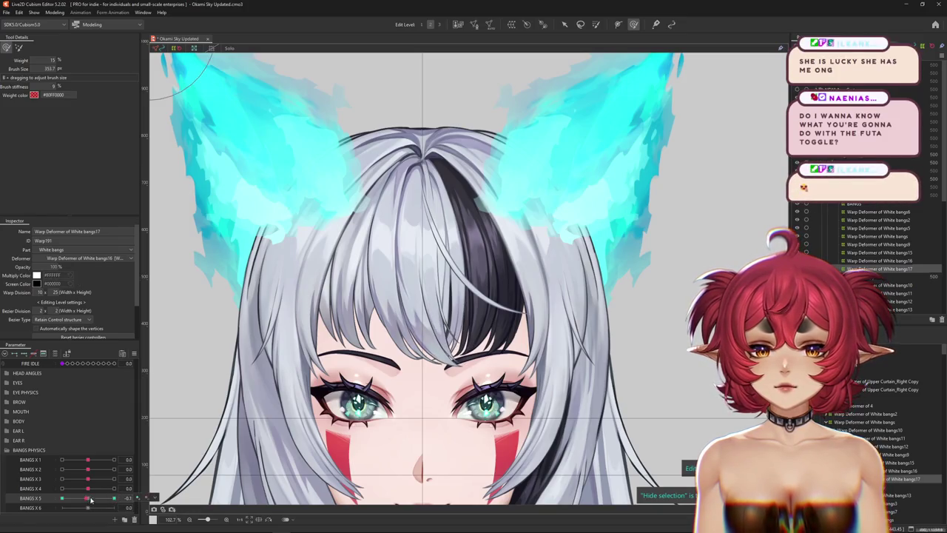
pyautogui.moveTo(82, 500); pyautogui.dragTo(115, 499)
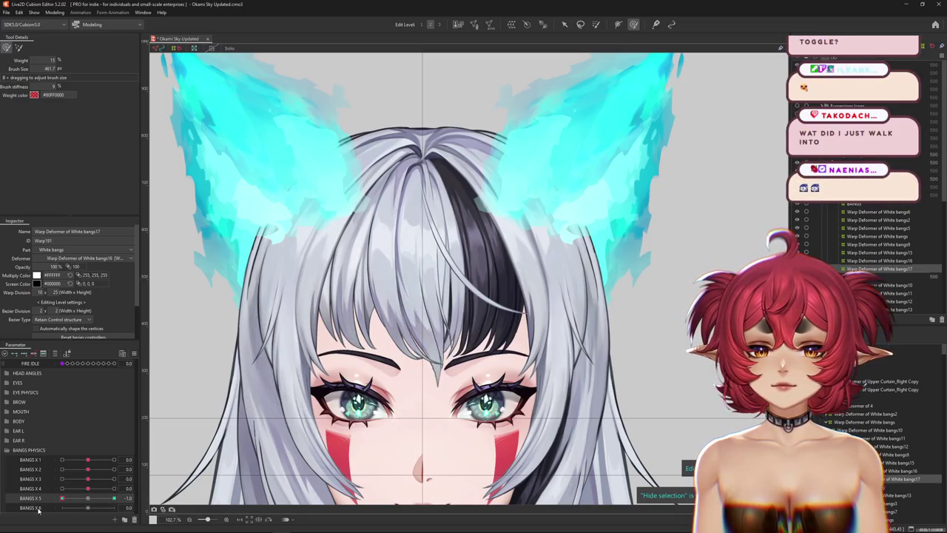
pyautogui.moveTo(87, 488); pyautogui.dragTo(102, 490)
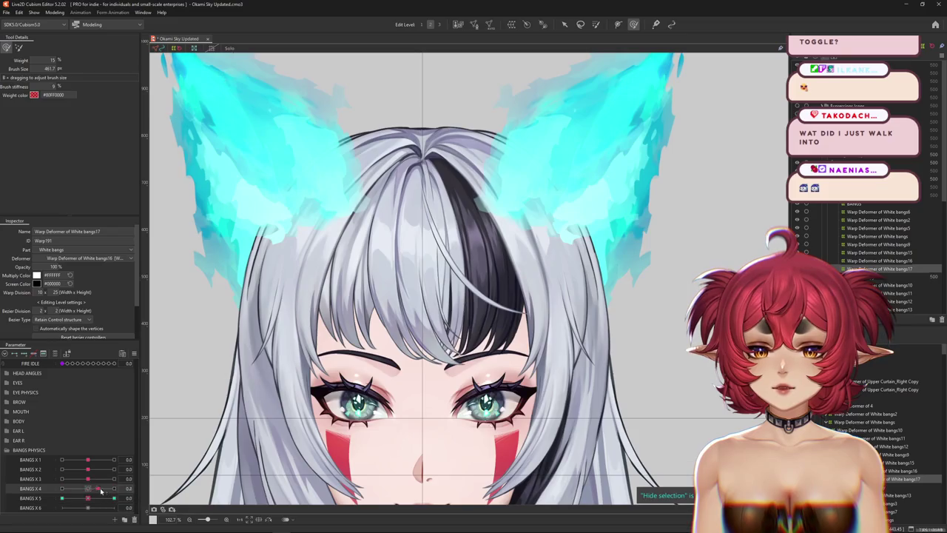
# Open Physics Settings from the Modeling menu.
pyautogui.click(54, 13)
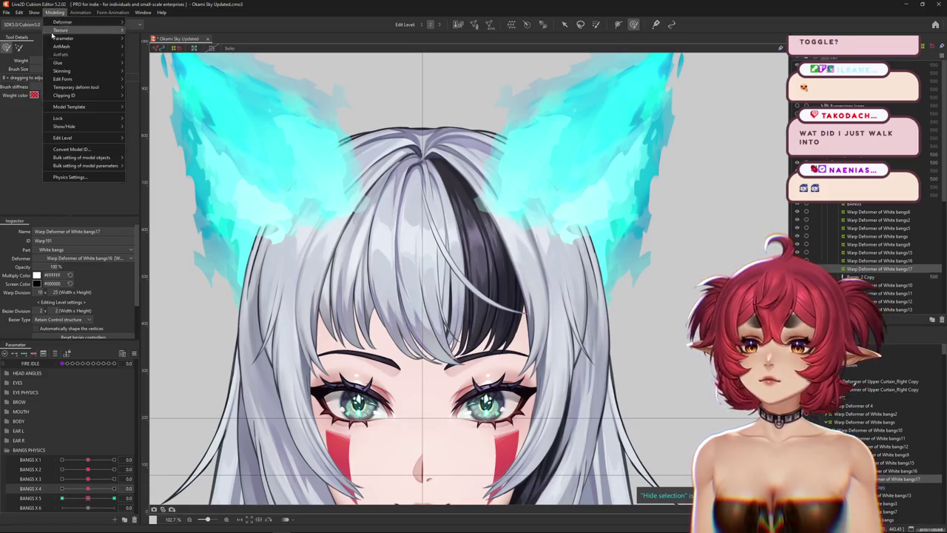
pyautogui.click(74, 178)
pyautogui.scroll(2, 444, 236)
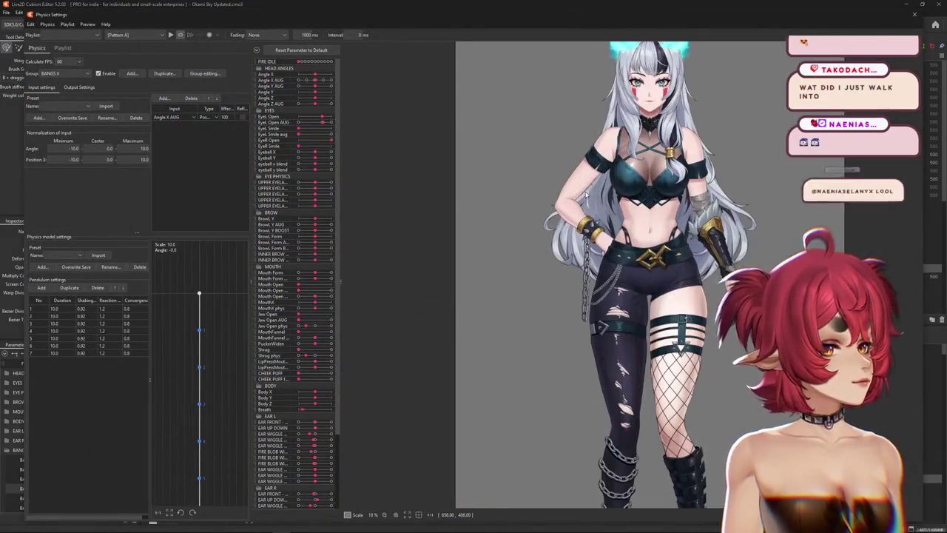
# Reset Magnification in Output Settings so all BANGS X outputs reach 100, then close Physics Settings.
pyautogui.scroll(2, 518, 248)
pyautogui.scroll(2, 531, 256)
pyautogui.scroll(-1, 525, 267)
pyautogui.scroll(2, 526, 270)
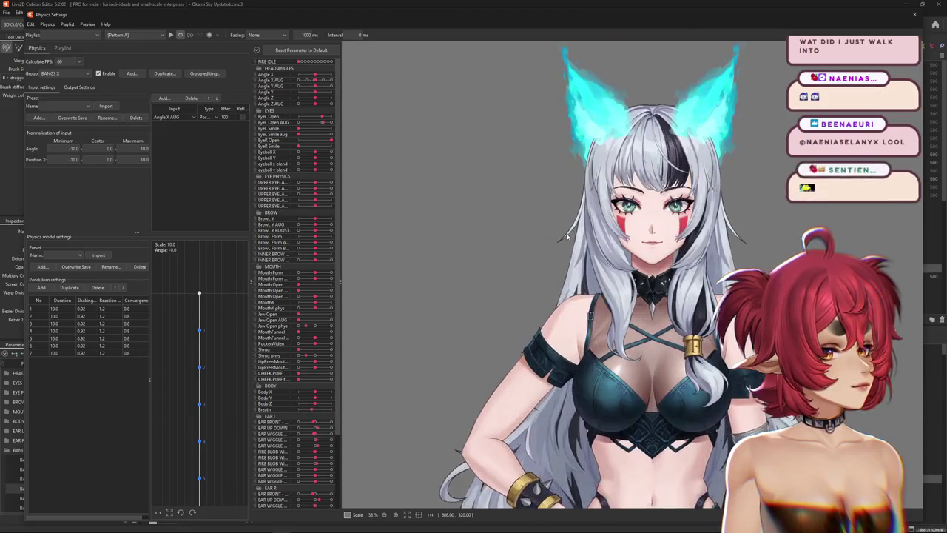
pyautogui.scroll(1, 540, 280)
pyautogui.scroll(1, 547, 284)
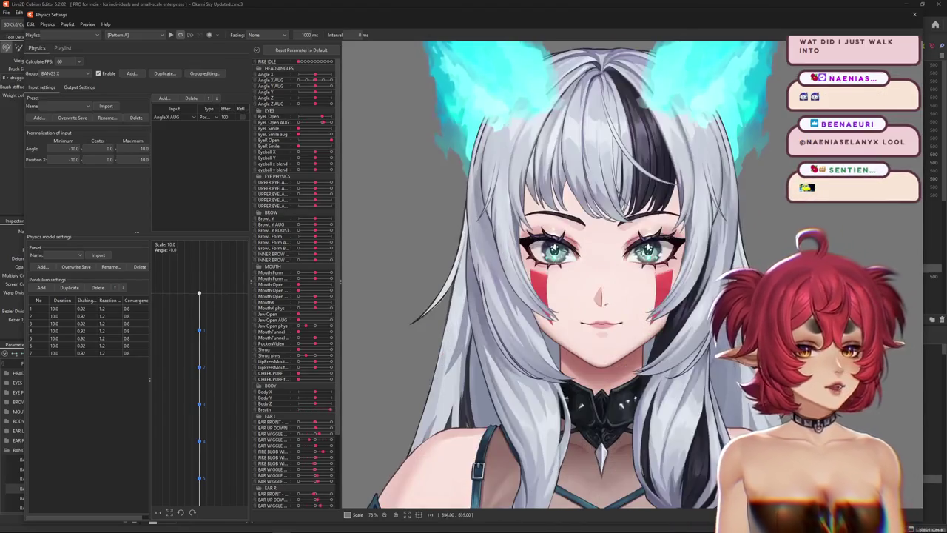
pyautogui.scroll(1, 570, 290)
pyautogui.scroll(1, 599, 296)
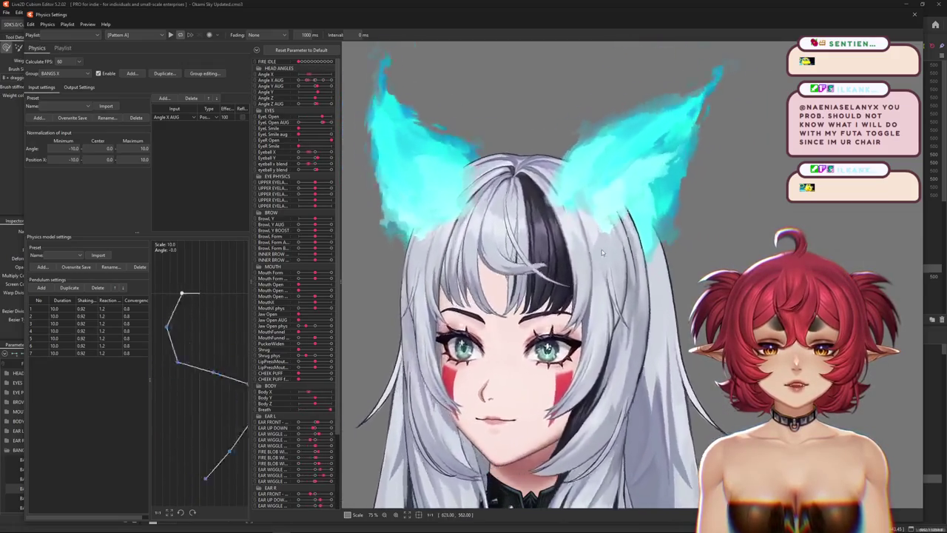
pyautogui.click(79, 87)
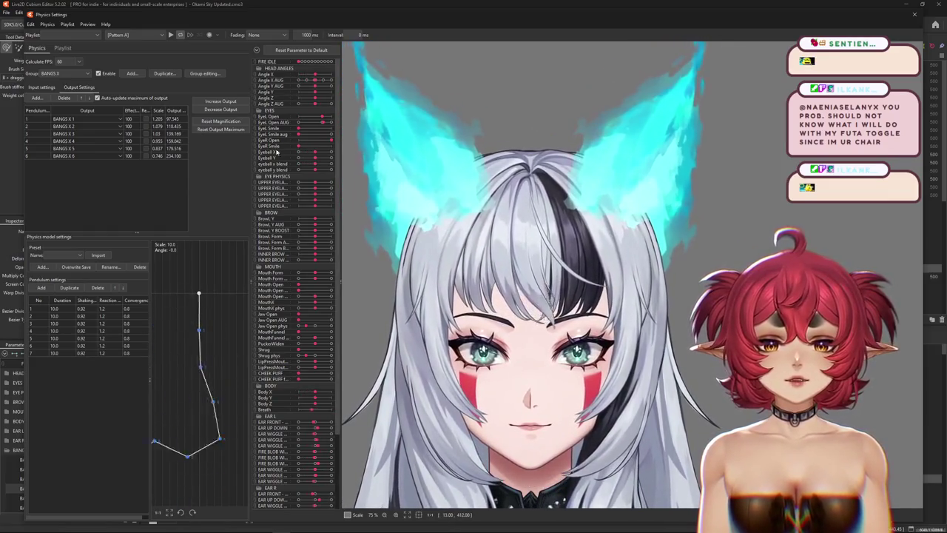
pyautogui.click(221, 109)
pyautogui.press('Return')
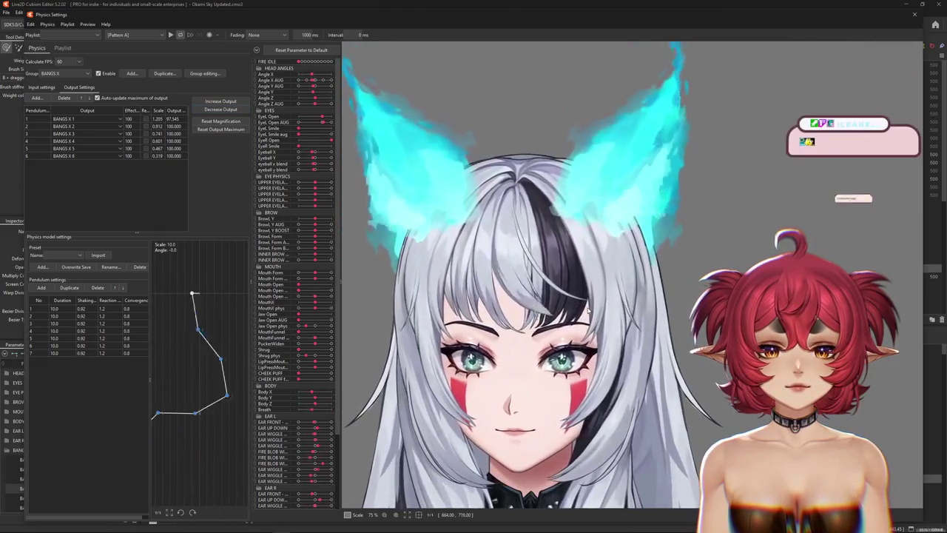
pyautogui.click(914, 14)
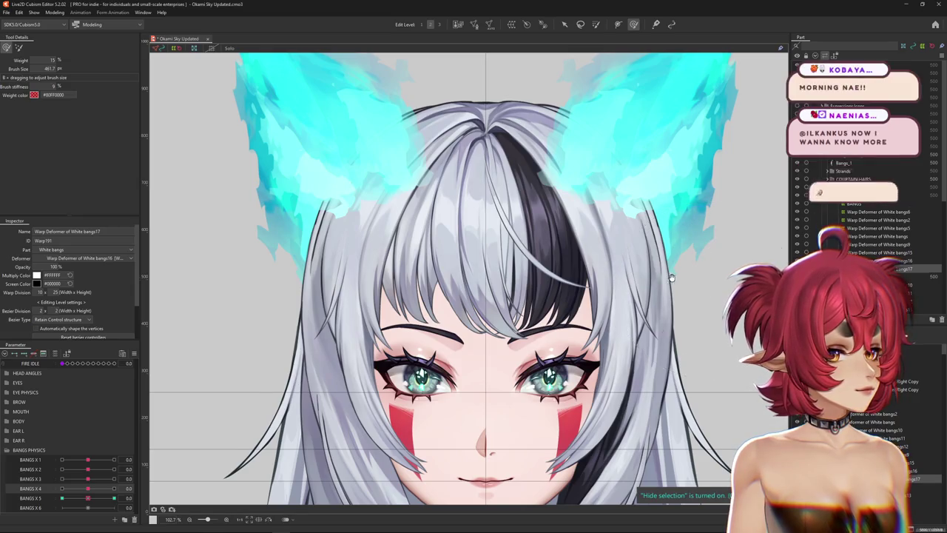
# Select the White bangs11 warp deformer, preview the BANGS X 1 sway, and reset BANGS X 1 to 0.0.
pyautogui.moveTo(704, 289); pyautogui.dragTo(735, 297)
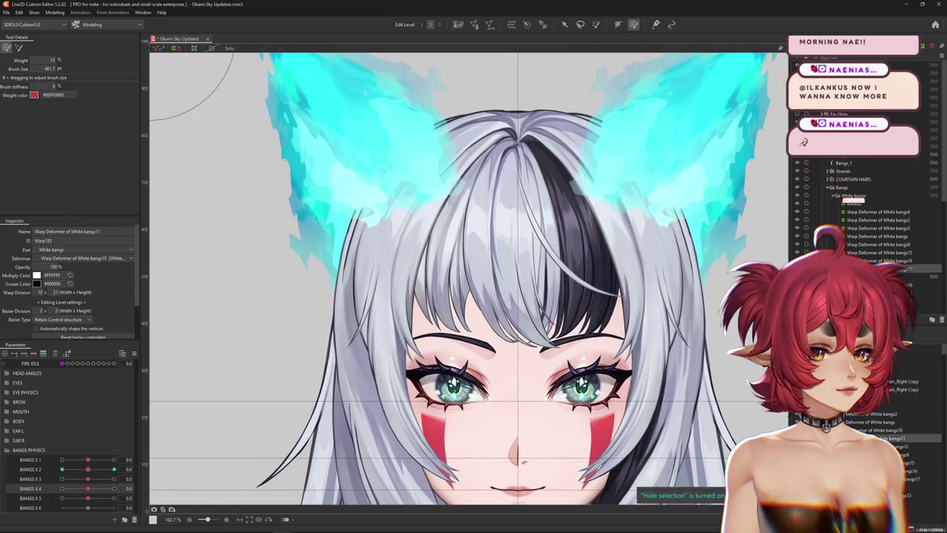
pyautogui.click(90, 466)
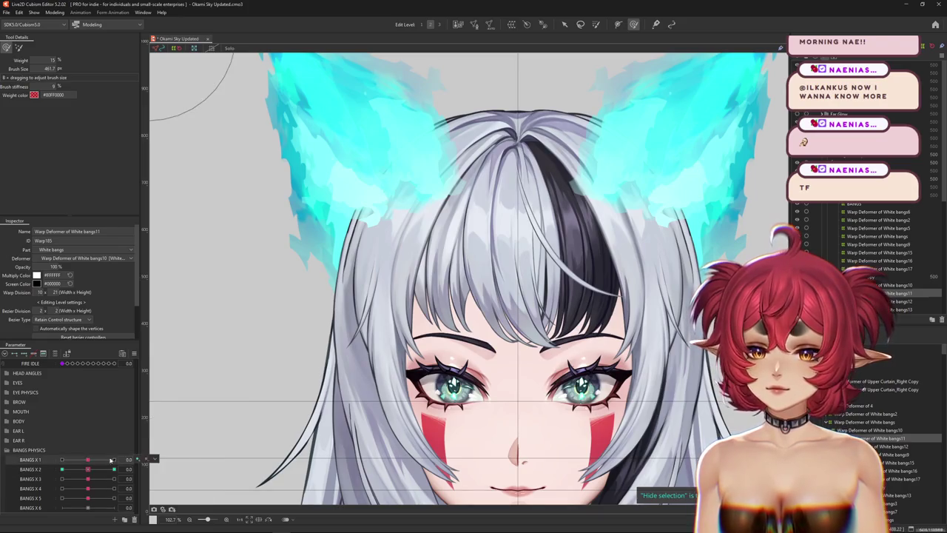
pyautogui.moveTo(88, 459); pyautogui.dragTo(108, 452)
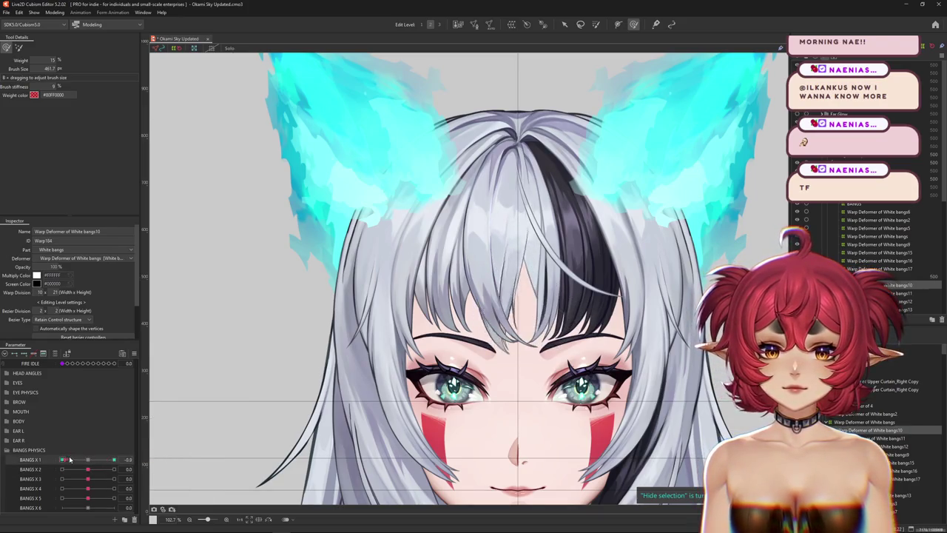
pyautogui.rightClick(139, 456)
pyautogui.click(159, 473)
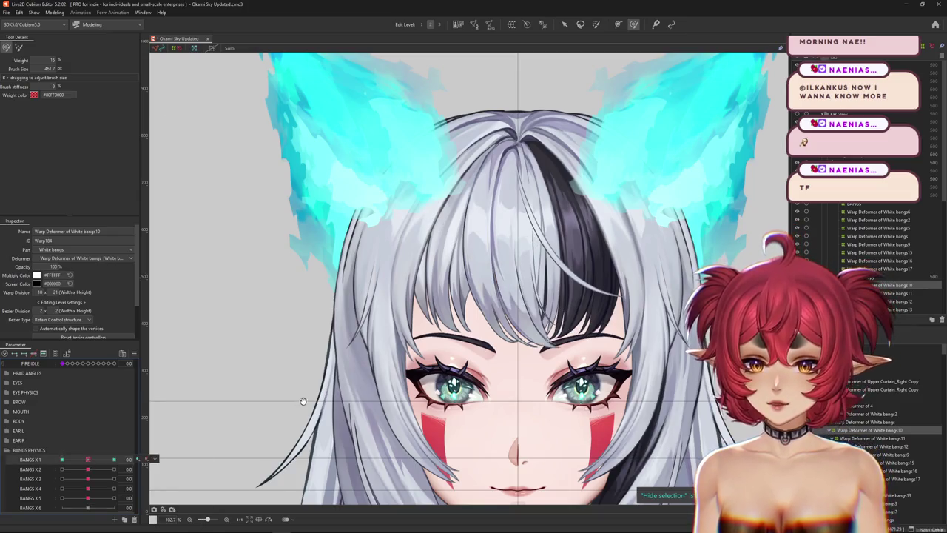
# Apply SNS extended interpolation to BANGS X 1.
pyautogui.moveTo(217, 404); pyautogui.dragTo(133, 357)
pyautogui.click(134, 353)
pyautogui.click(193, 482)
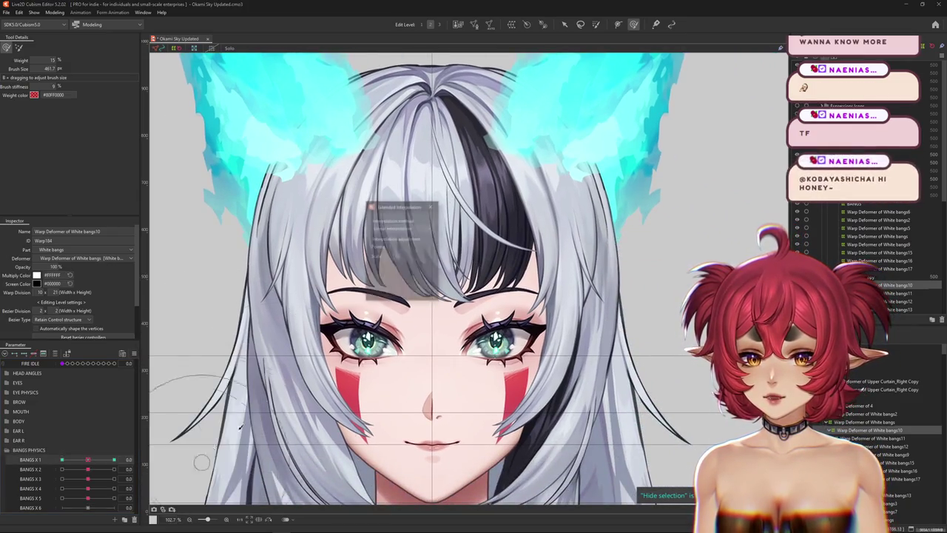
pyautogui.click(400, 227)
pyautogui.click(399, 266)
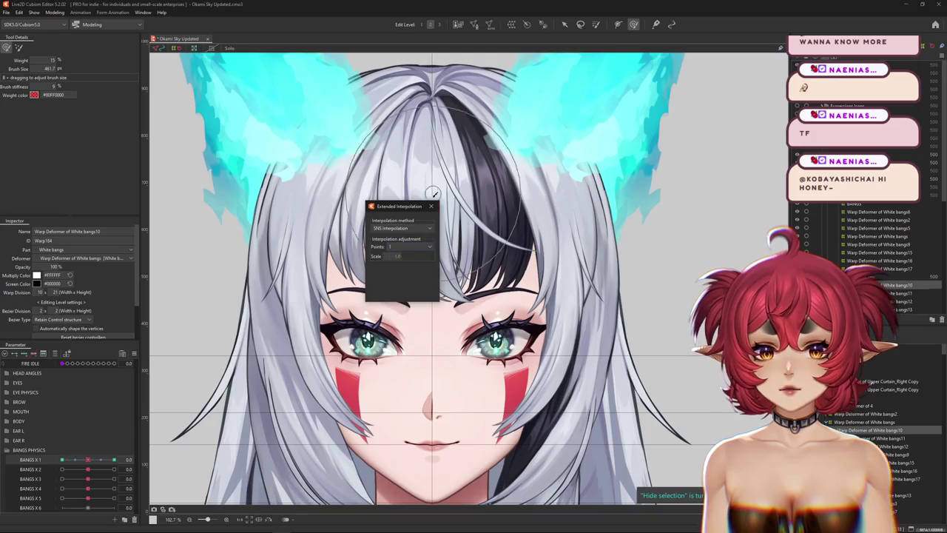
pyautogui.click(430, 205)
# Set BANGS X 2 to 1.0 and paint deform weight over the top of the bangs warp grid.
pyautogui.moveTo(88, 469)
pyautogui.mouseDown()
pyautogui.moveTo(137, 469)
pyautogui.moveTo(85, 472)
pyautogui.mouseUp()
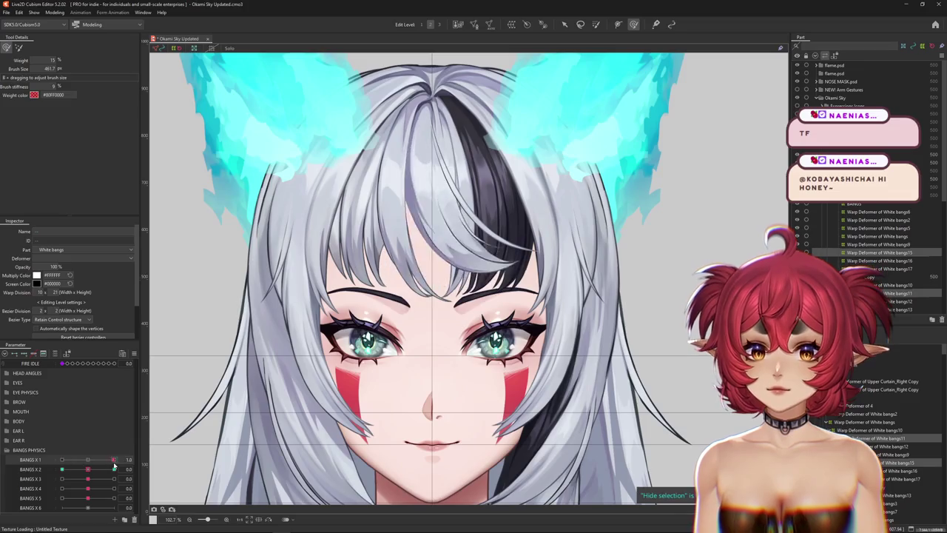
pyautogui.click(423, 82)
pyautogui.moveTo(423, 82); pyautogui.dragTo(459, 148)
pyautogui.click(114, 469)
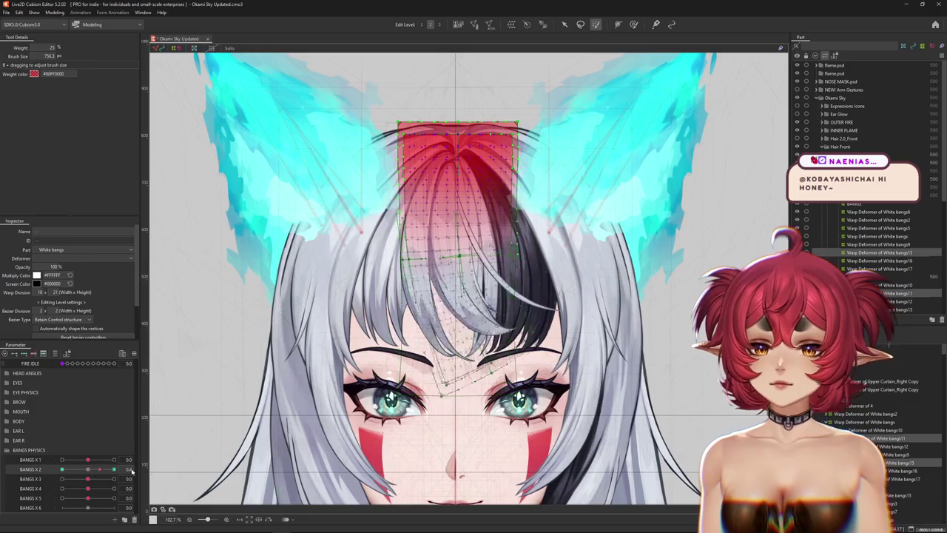
# Paste the copied bangs sway shape onto BANGS X 2, then check it at -1.0 and 0.0.
pyautogui.hotkey('ctrl', 'v')
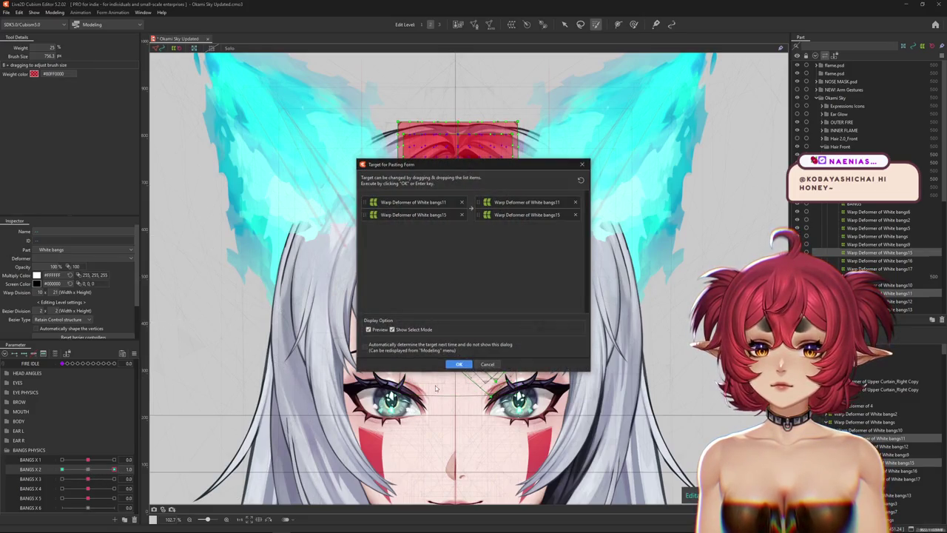
pyautogui.press('Return')
pyautogui.click(62, 469)
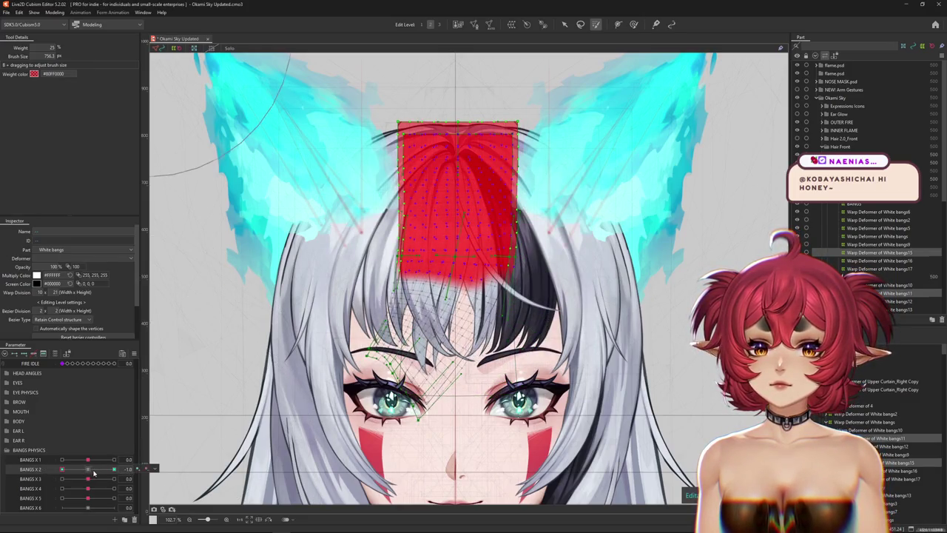
pyautogui.click(89, 469)
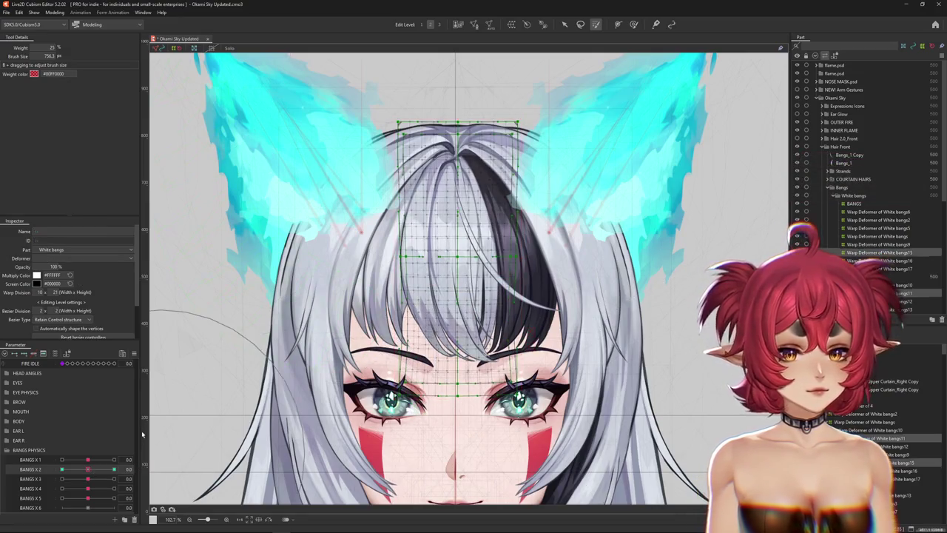
# Apply SNS extended interpolation to BANGS X 2 and select all keys on BANGS X 3.
pyautogui.click(134, 353)
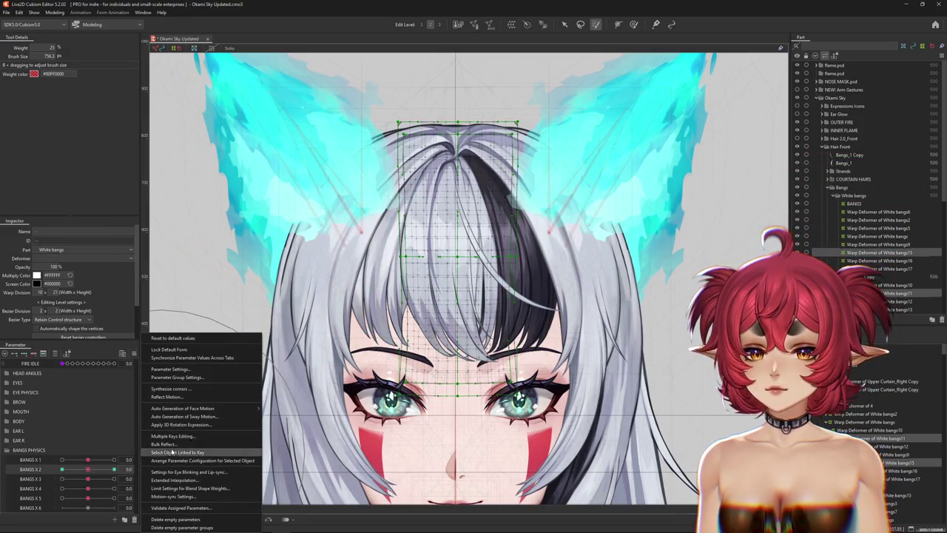
pyautogui.click(168, 480)
pyautogui.click(393, 252)
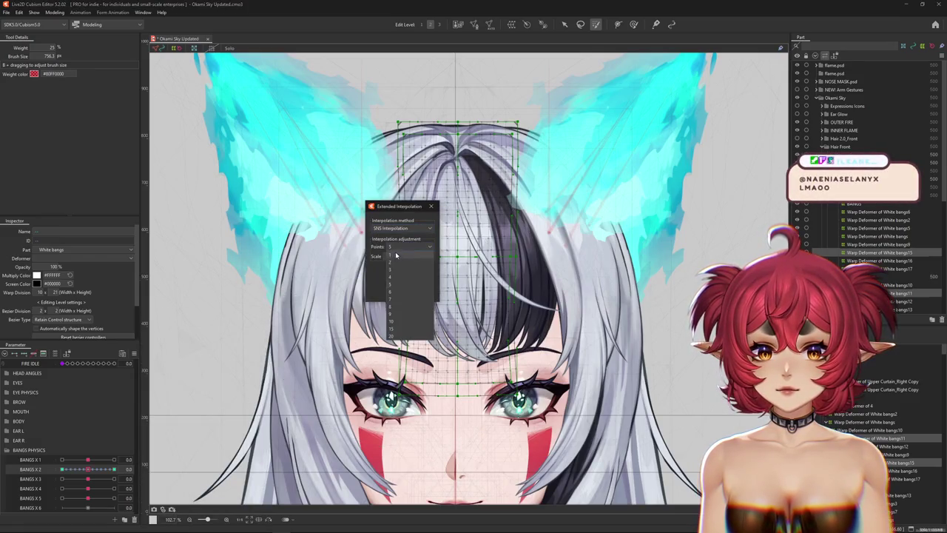
pyautogui.click(430, 205)
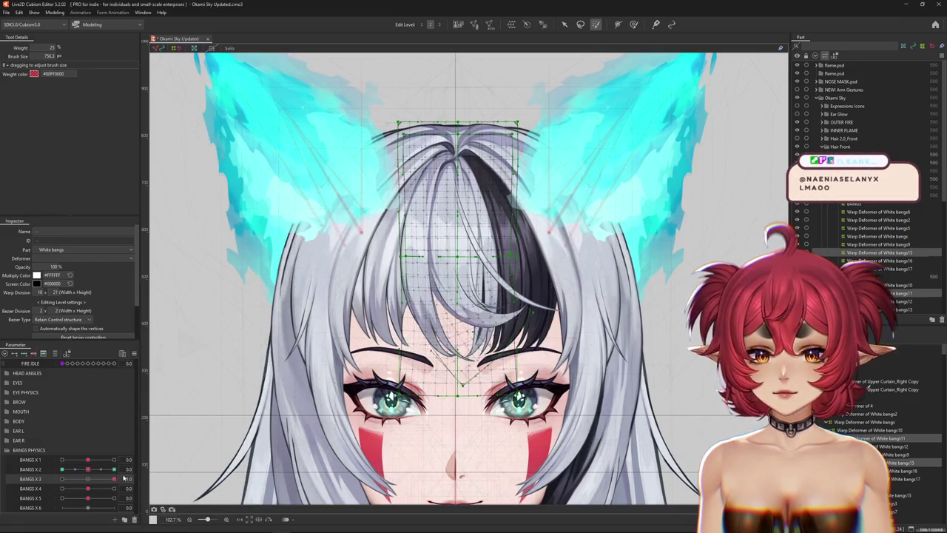
pyautogui.click(137, 479)
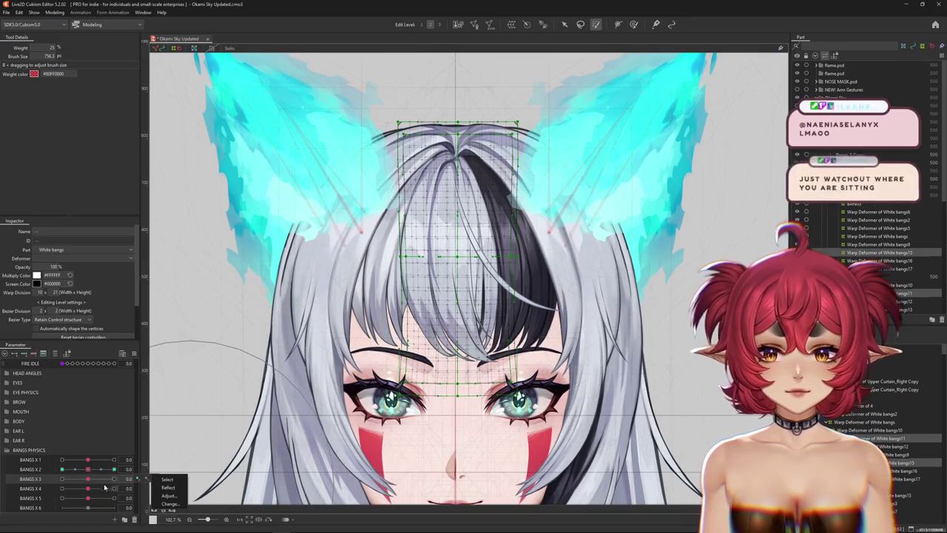
pyautogui.click(167, 480)
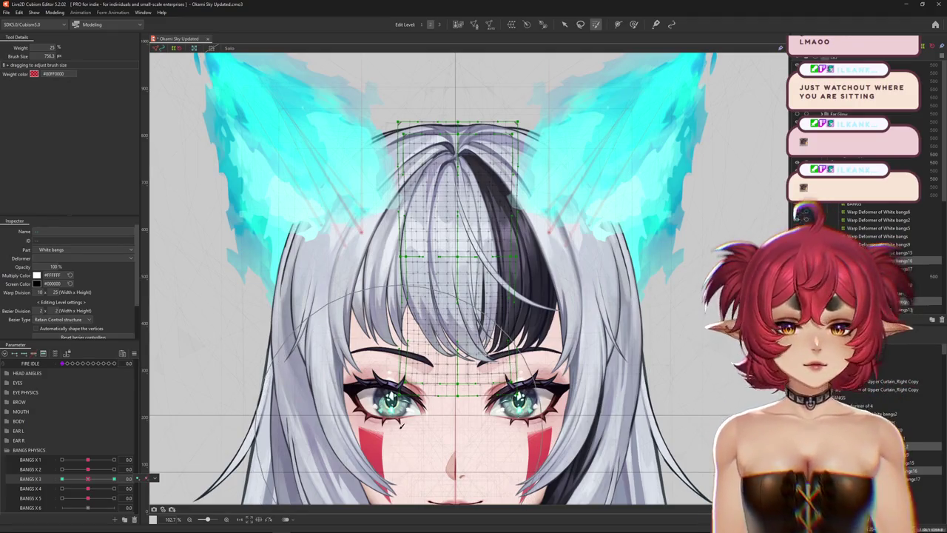
pyautogui.moveTo(89, 480); pyautogui.dragTo(113, 479)
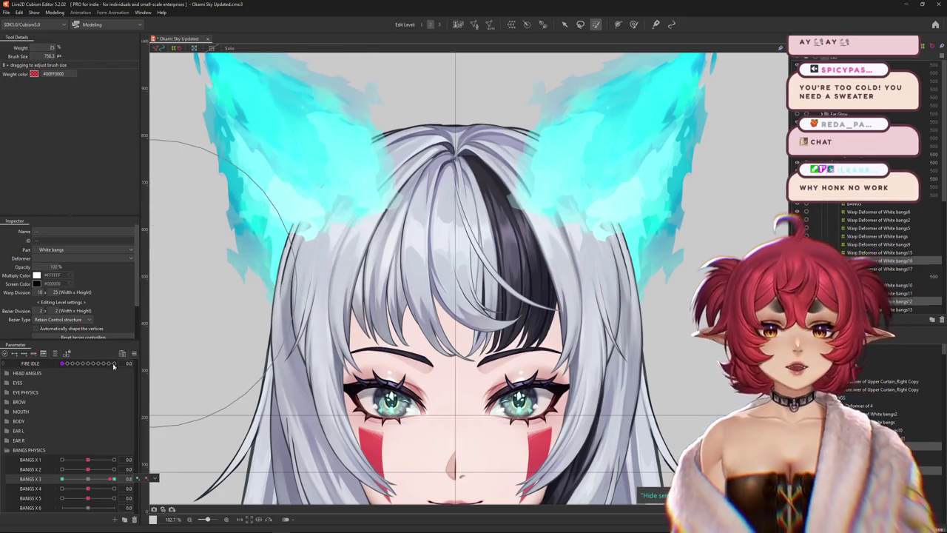
pyautogui.moveTo(89, 482); pyautogui.dragTo(97, 482)
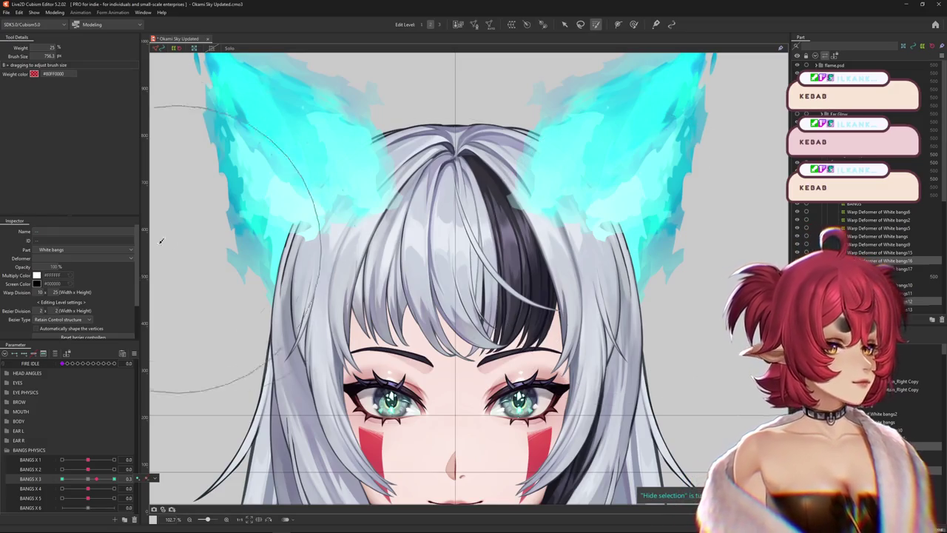
# Set BANGS X 3 to 1.0 and switch to the weighted deform brush for the bangs warp.
pyautogui.click(99, 479)
pyautogui.moveTo(99, 479); pyautogui.dragTo(123, 470)
pyautogui.scroll(-1, 253, 459)
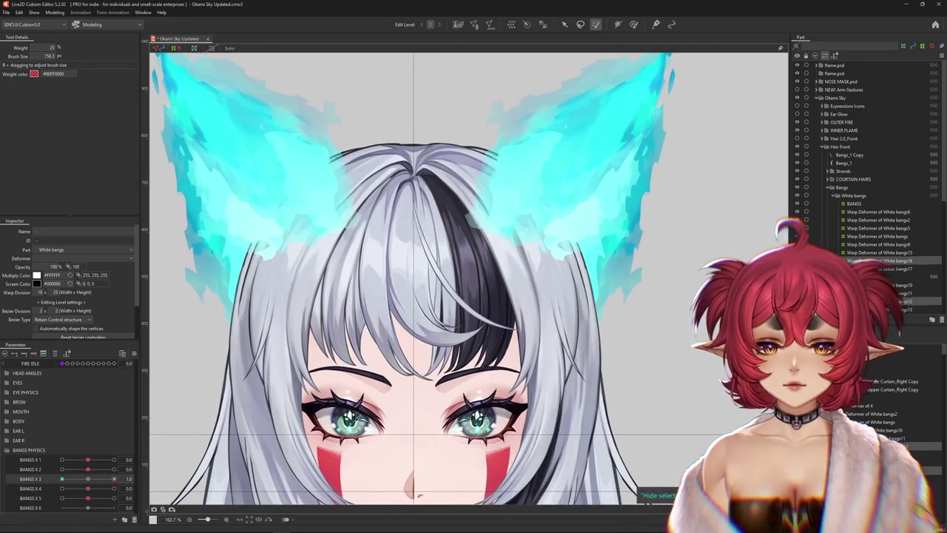
pyautogui.scroll(-1, 252, 459)
pyautogui.moveTo(403, 128); pyautogui.dragTo(459, 54)
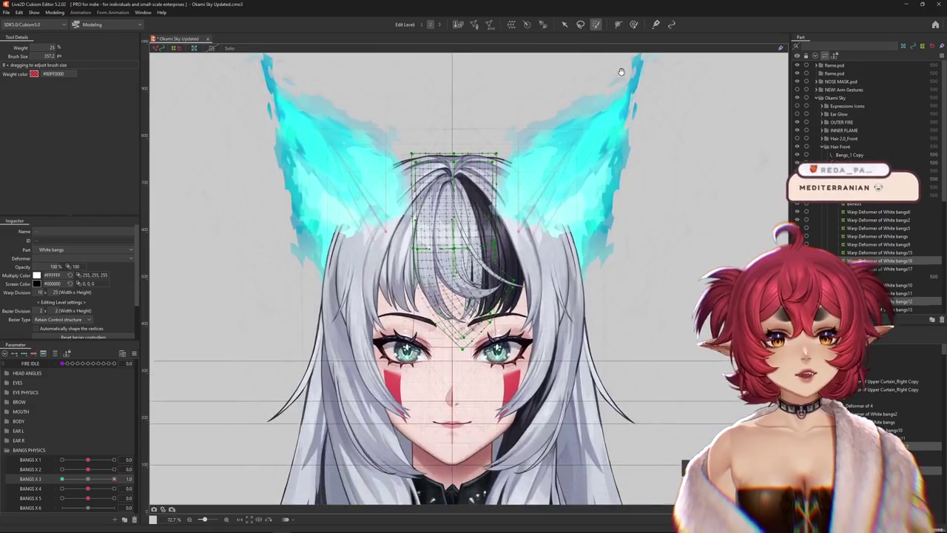
pyautogui.click(633, 24)
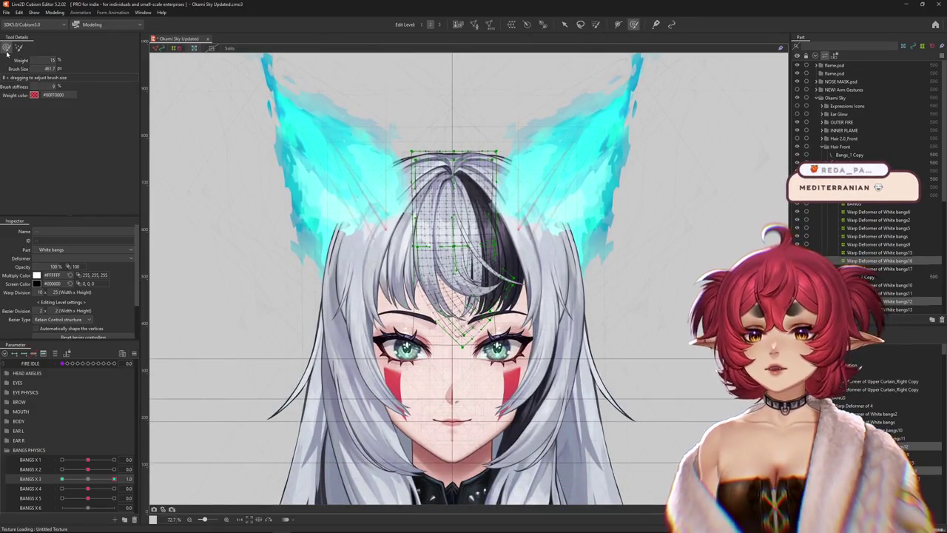
pyautogui.scroll(1, 510, 256)
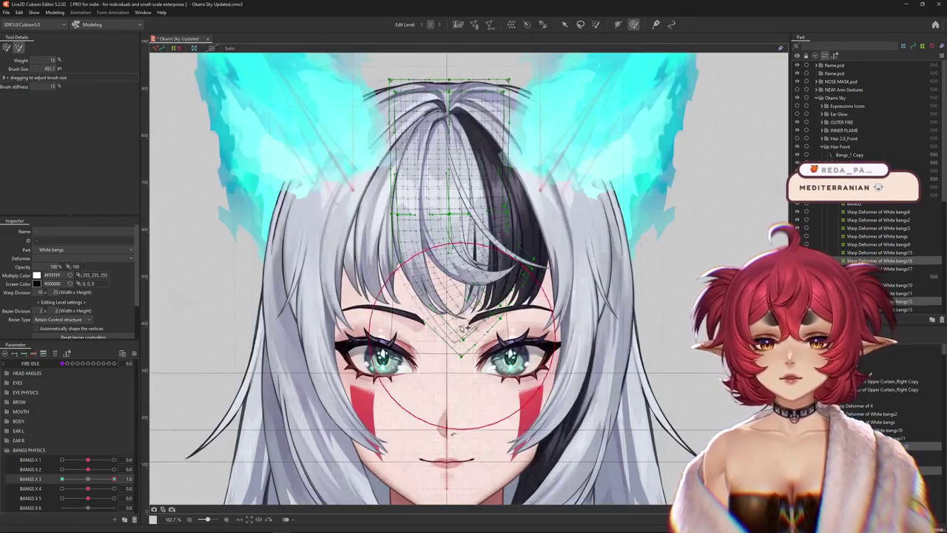
pyautogui.scroll(1, 511, 256)
pyautogui.click(7, 47)
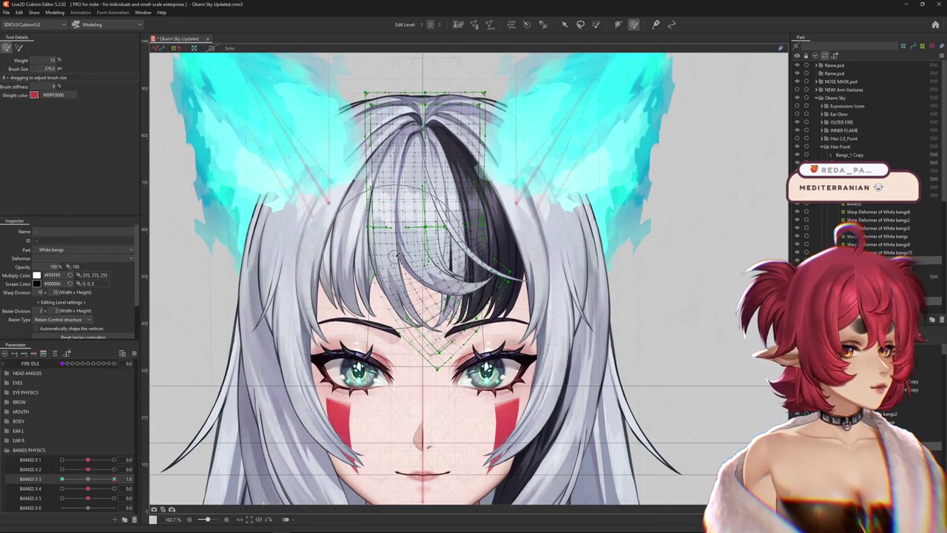
pyautogui.scroll(2, 272, 289)
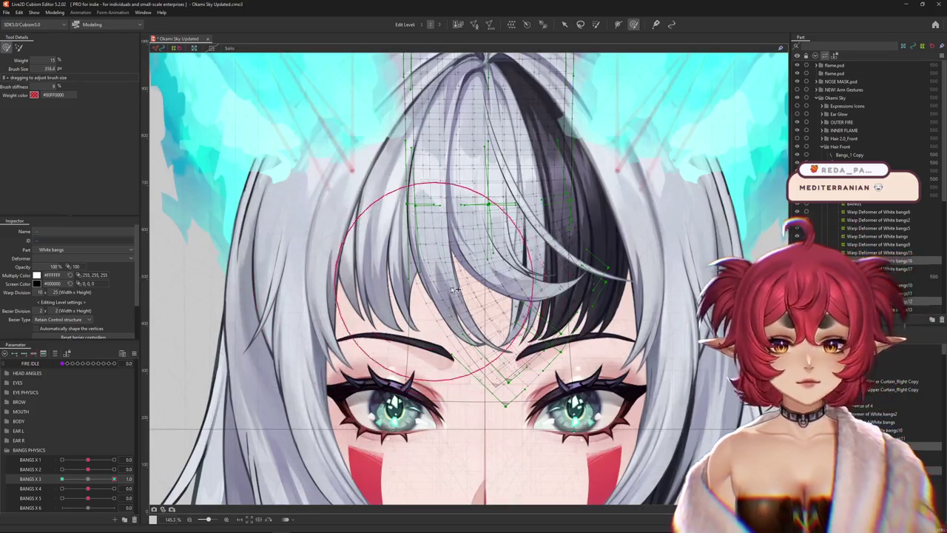
# Hide the deformer grid and test the bangs sway by moving BANGS X 3 between 0.0 and 1.0.
pyautogui.hotkey('ctrl', 'h')
pyautogui.hotkey('ctrl', 'h')
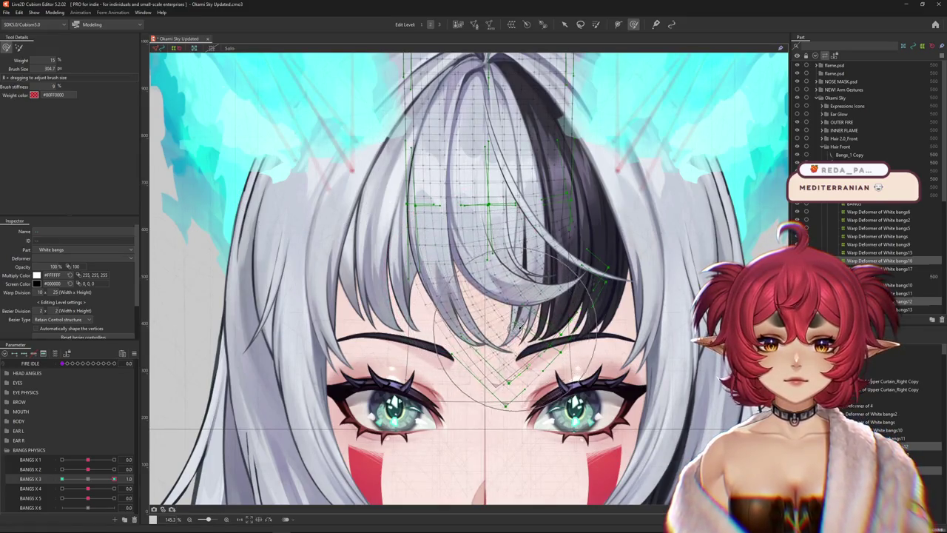
pyautogui.scroll(-1, 292, 459)
pyautogui.scroll(-1, 292, 459)
pyautogui.click(91, 480)
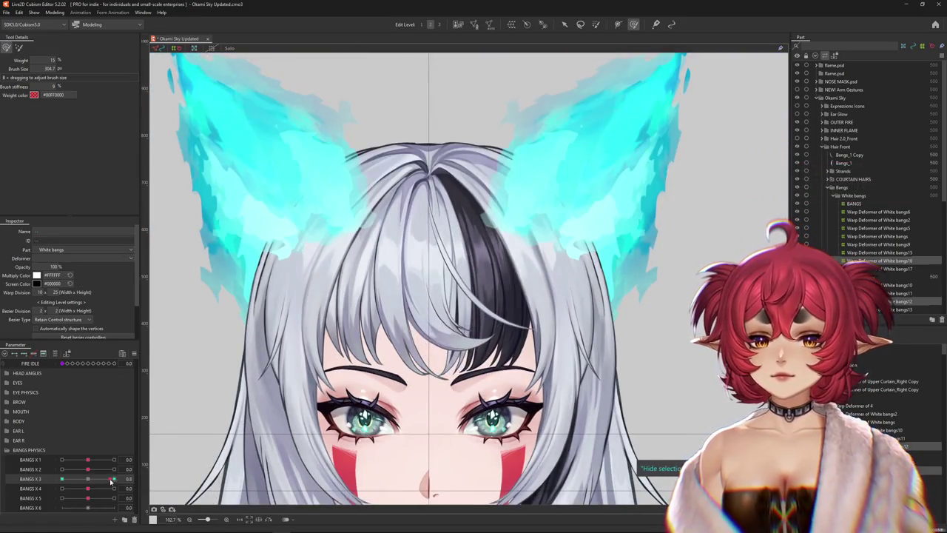
pyautogui.moveTo(91, 480)
pyautogui.mouseDown()
pyautogui.moveTo(117, 478)
pyautogui.moveTo(96, 477)
pyautogui.mouseUp()
pyautogui.click(133, 354)
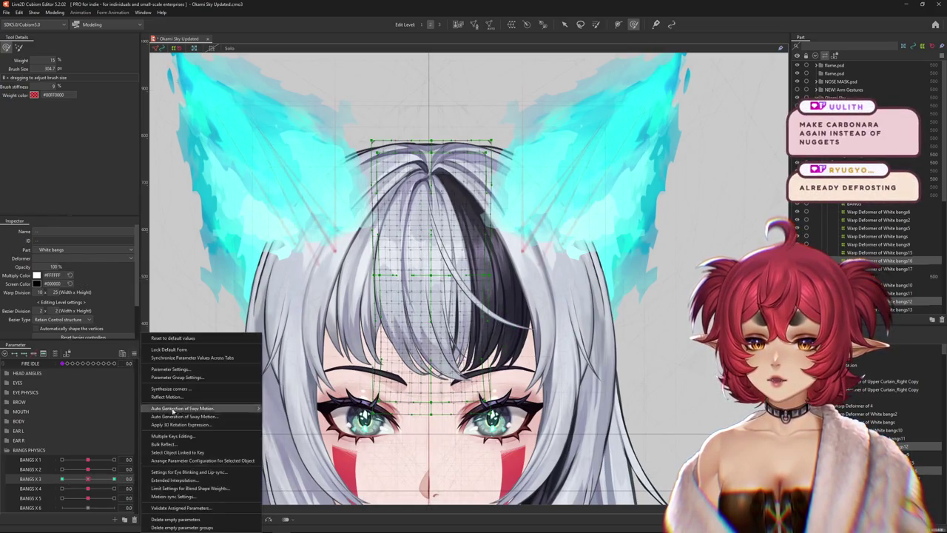
# Confirm SNS extended interpolation on BANGS X 3 and hide the bangs deformer grid.
pyautogui.click(185, 479)
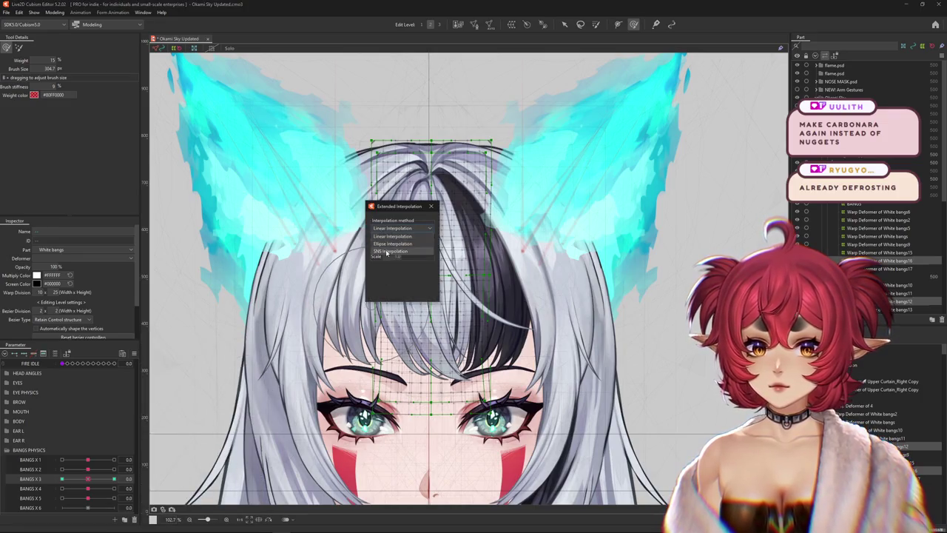
pyautogui.click(430, 206)
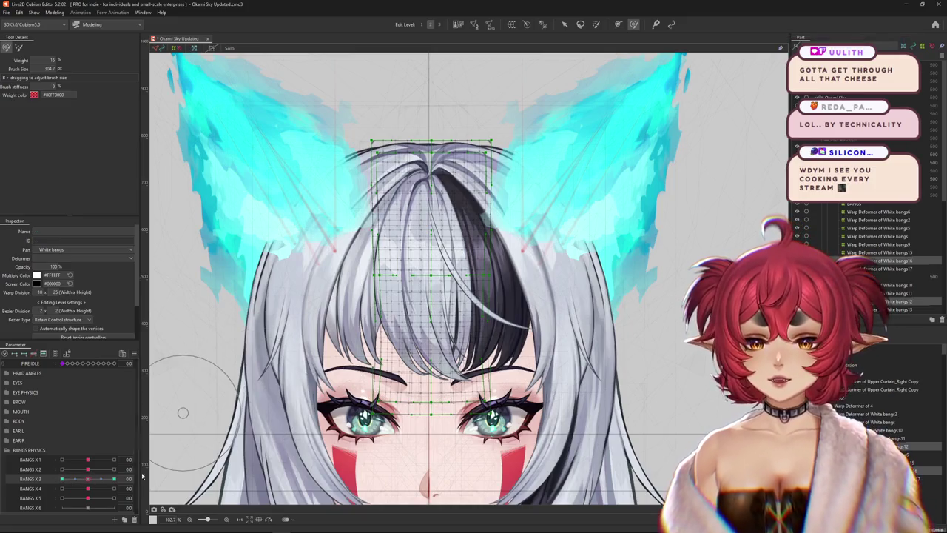
pyautogui.hotkey('ctrl', 'h')
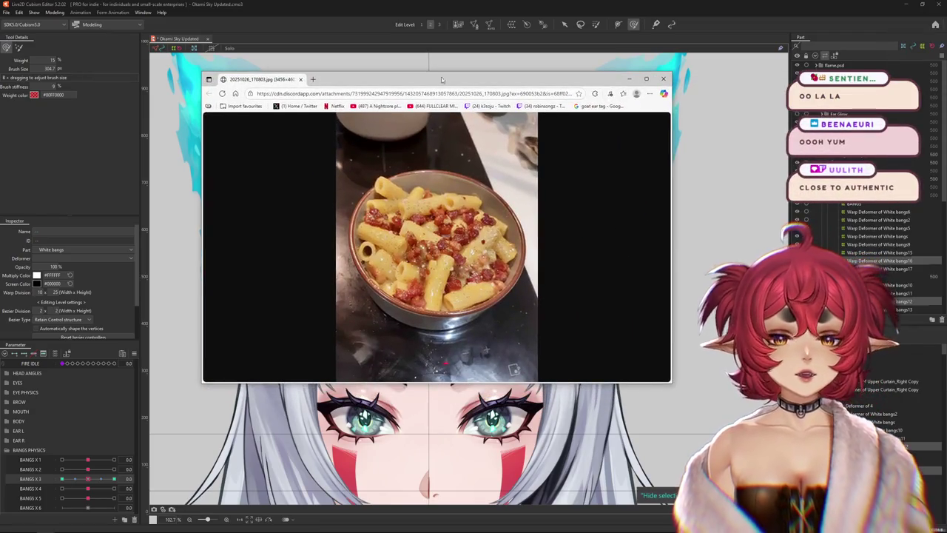
# Maximize Edge to view the pasta photo, zoom it in and out twice, then return to Cubism Editor.
pyautogui.doubleClick(449, 78)
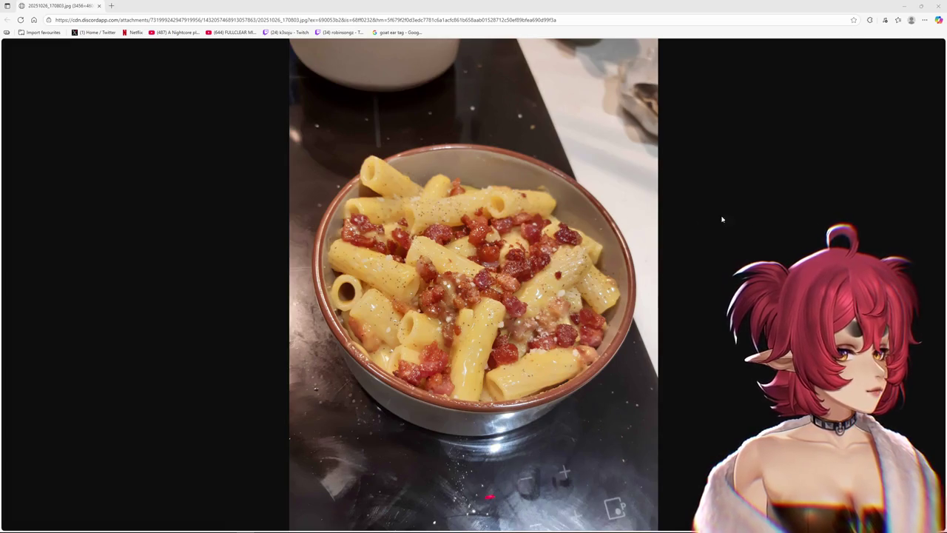
pyautogui.click(500, 157)
pyautogui.click(501, 157)
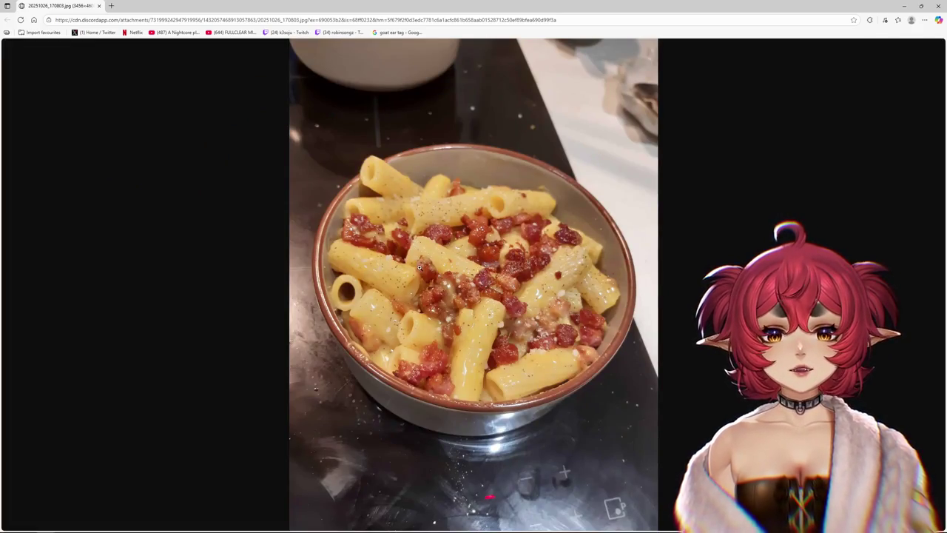
pyautogui.click(525, 157)
pyautogui.click(525, 156)
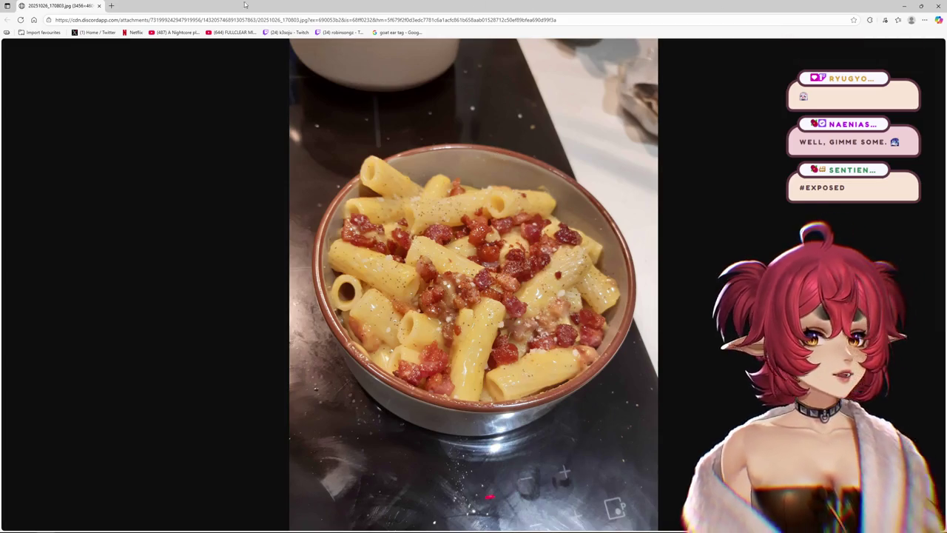
pyautogui.hotkey('alt', 'Tab')
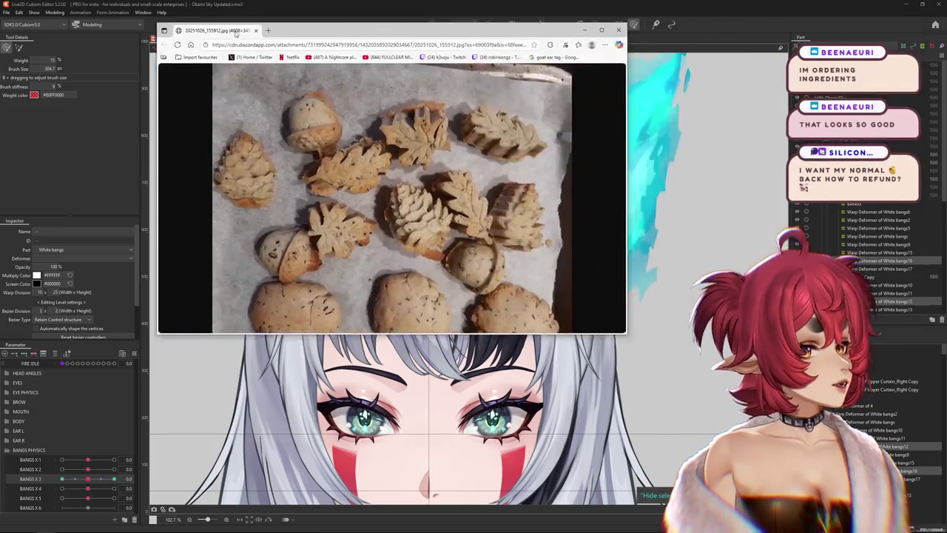
pyautogui.moveTo(257, 32); pyautogui.dragTo(281, 55)
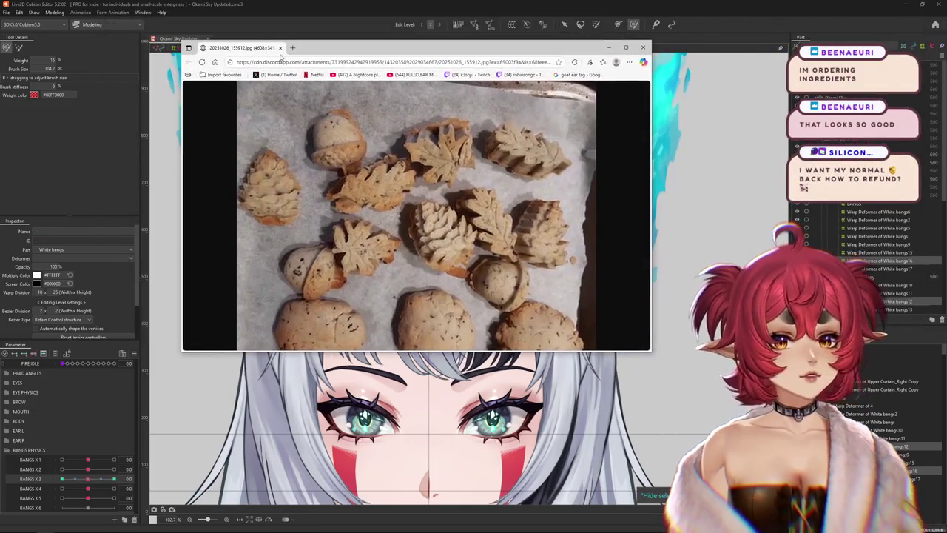
pyautogui.doubleClick(281, 55)
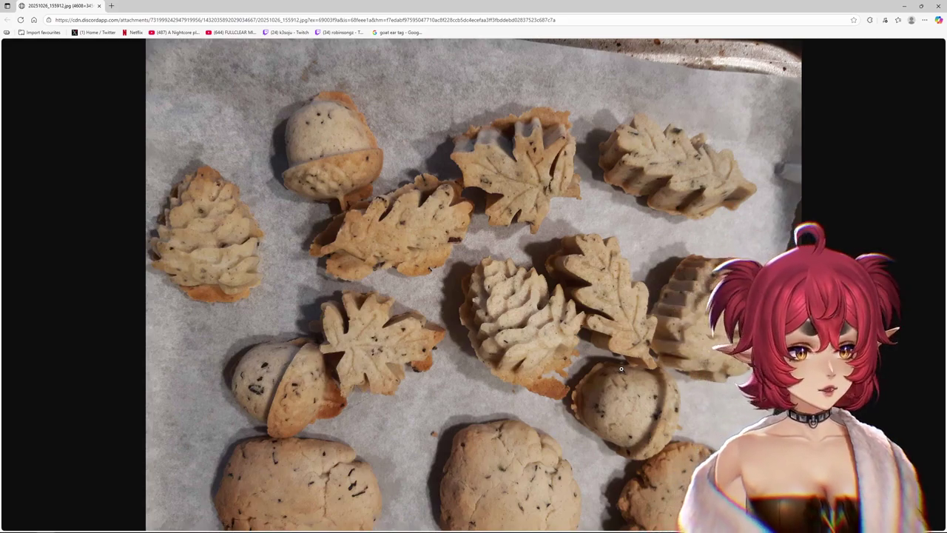
pyautogui.click(510, 233)
pyautogui.click(526, 233)
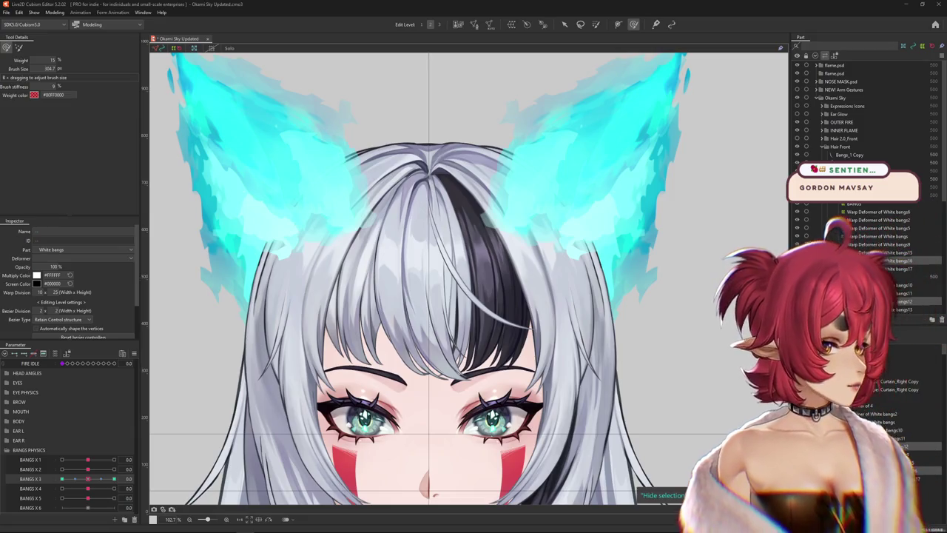
# Zoom out to about 51% and recentre the canvas on the Okami Sky model's face and ears.
pyautogui.scroll(-5, 458, 243)
pyautogui.scroll(3, 458, 244)
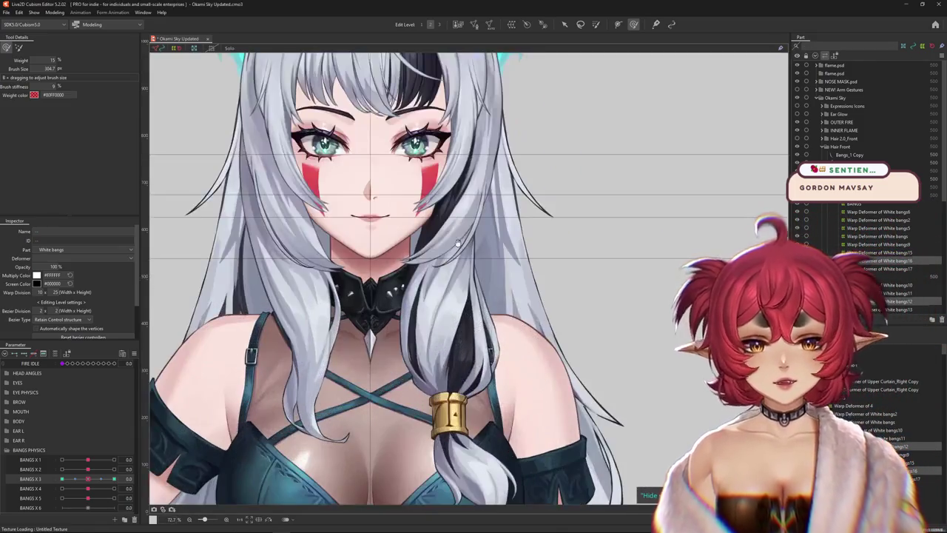
pyautogui.moveTo(458, 243); pyautogui.dragTo(569, 287)
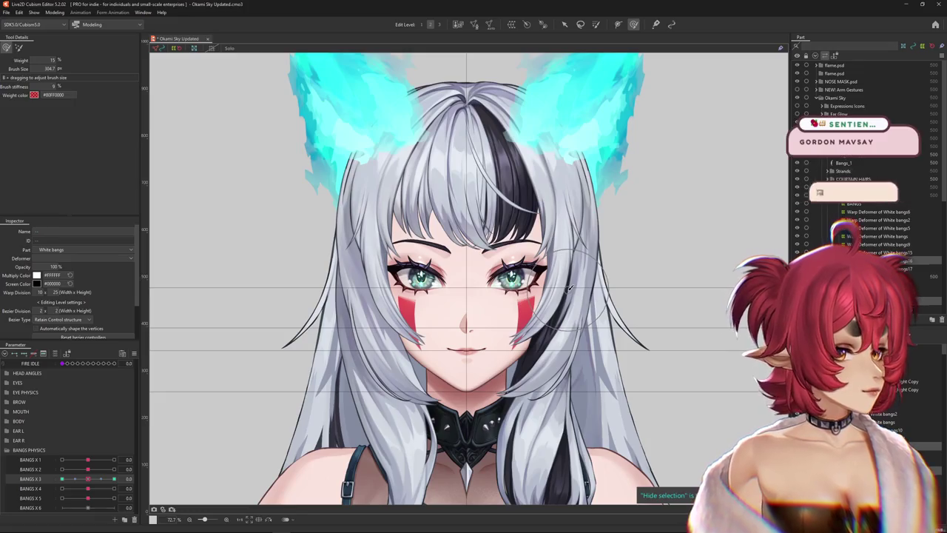
pyautogui.scroll(-2, 572, 289)
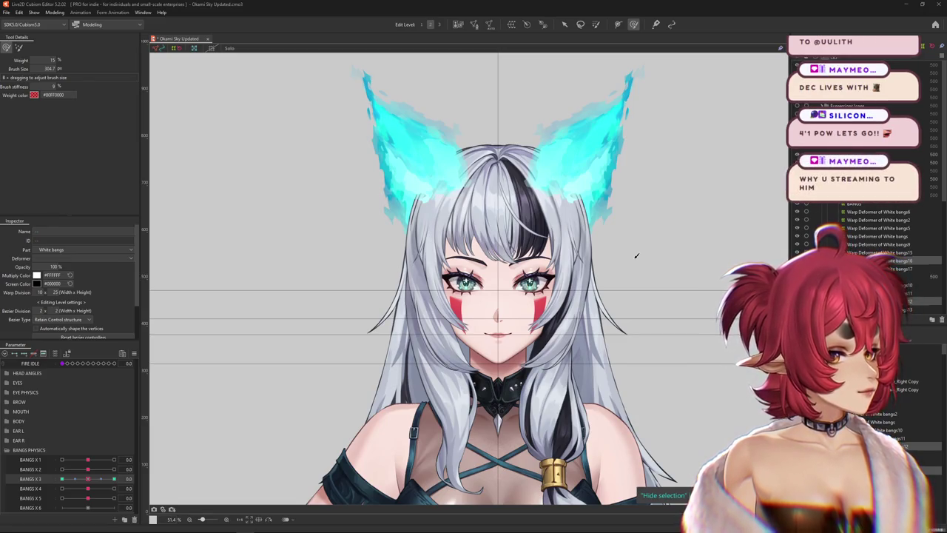
# Zoom in on the face and set BANGS X 3 to its -1.0 extreme for shaping the bangs.
pyautogui.scroll(-3, 656, 254)
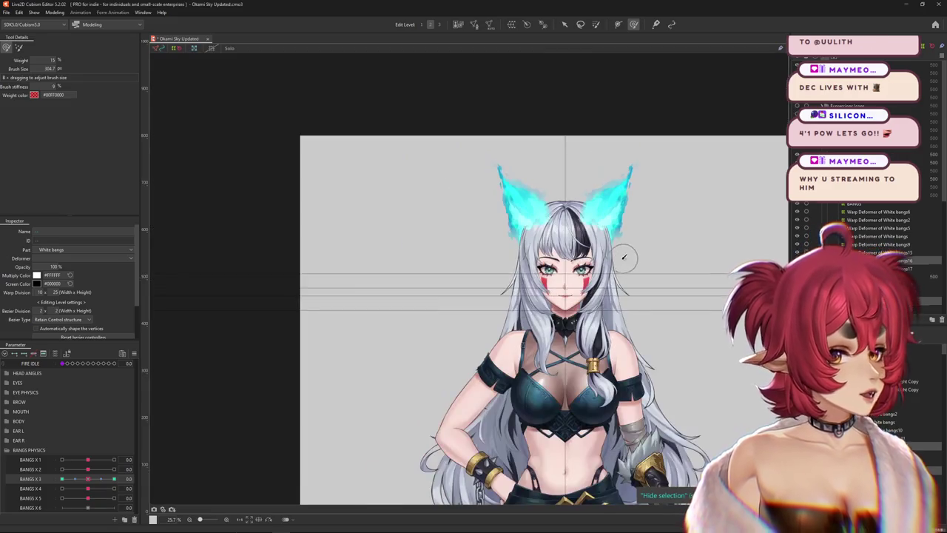
pyautogui.scroll(2, 656, 254)
pyautogui.scroll(1, 657, 254)
pyautogui.moveTo(88, 479); pyautogui.dragTo(68, 478)
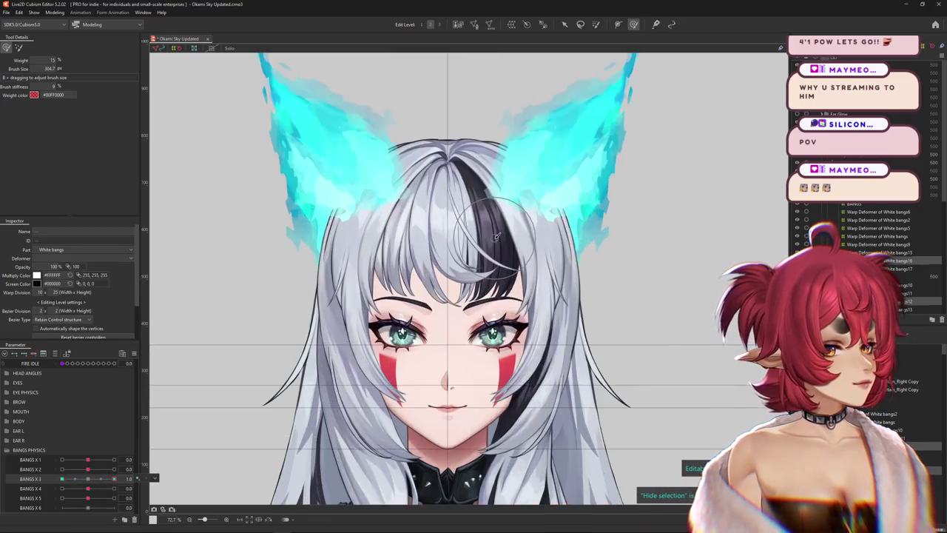
pyautogui.scroll(2, 400, 259)
pyautogui.scroll(2, 473, 251)
pyautogui.scroll(1, 549, 241)
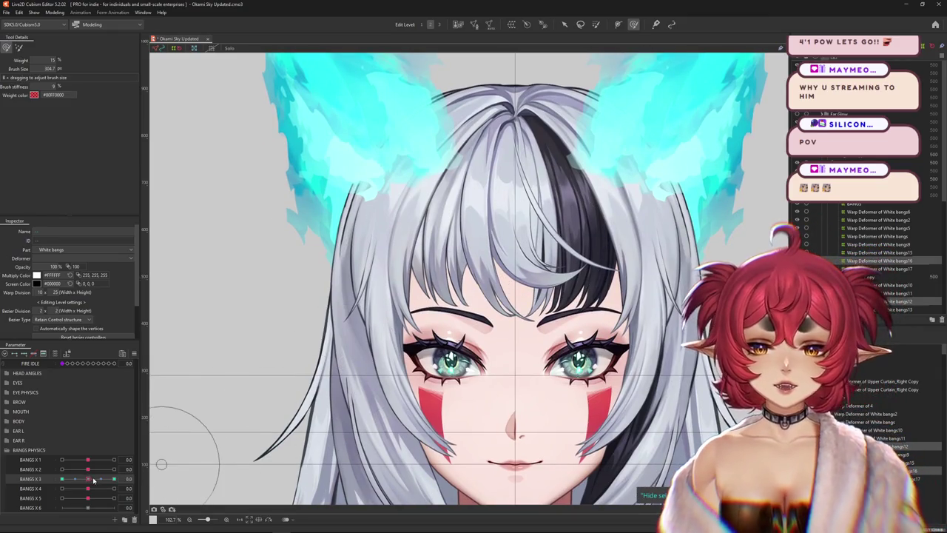
pyautogui.moveTo(93, 480); pyautogui.dragTo(62, 480)
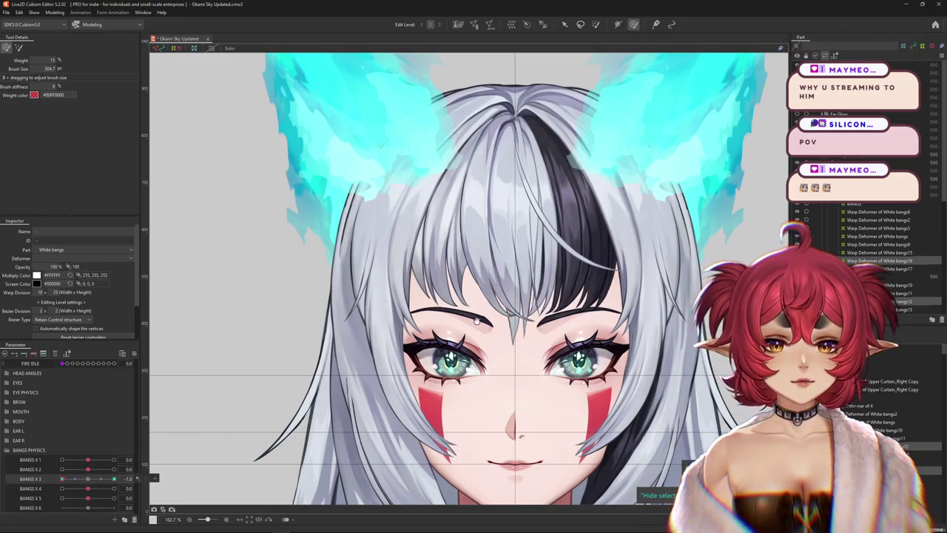
pyautogui.scroll(-2, 477, 320)
pyautogui.scroll(3, 415, 296)
pyautogui.scroll(-3, 414, 296)
pyautogui.scroll(-1, 183, 207)
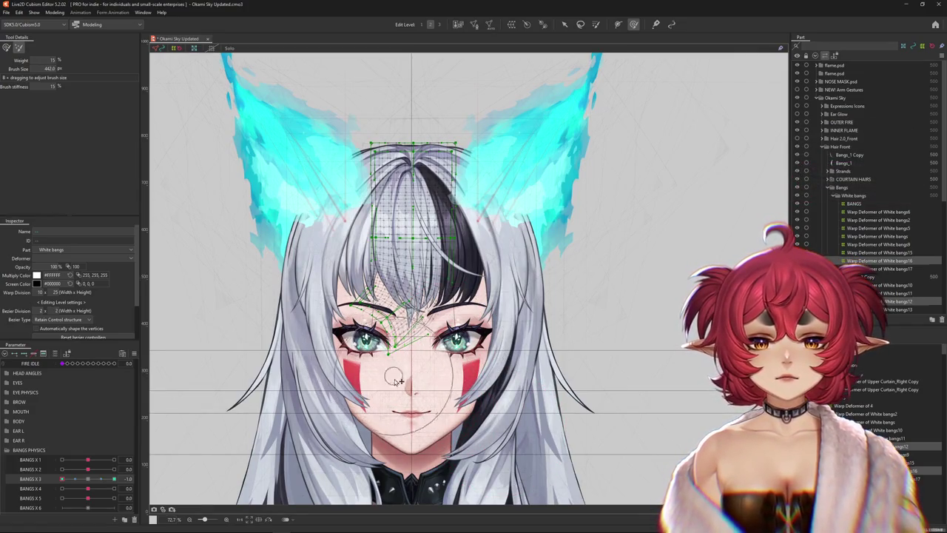
# Brush the bangs warp mesh near the eyes into a sideways sway at BANGS X 3 = -1.0.
pyautogui.scroll(1, 448, 365)
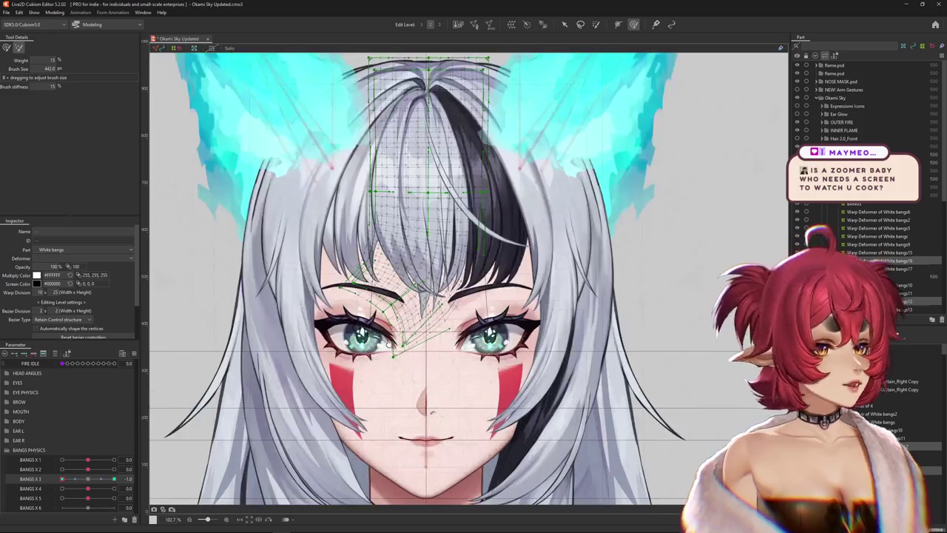
pyautogui.scroll(1, 455, 364)
pyautogui.moveTo(456, 364); pyautogui.dragTo(525, 381)
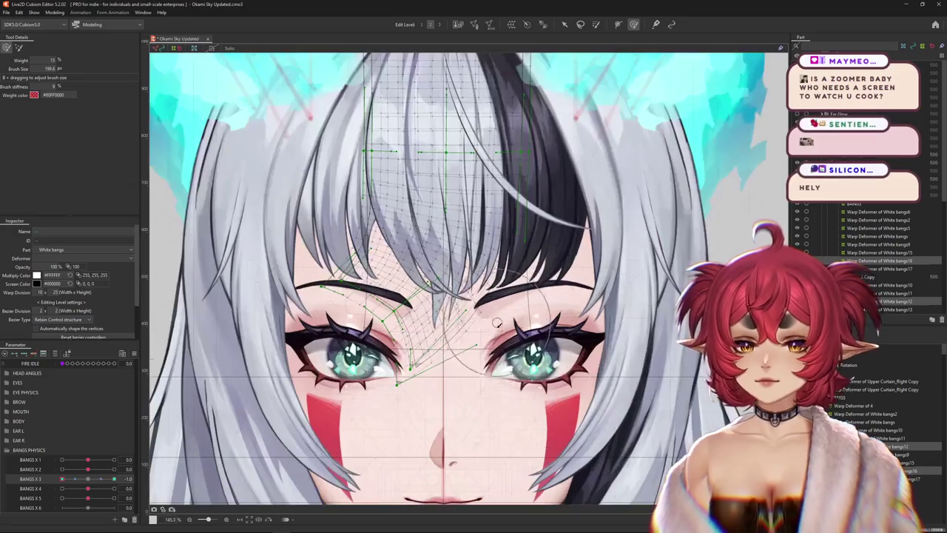
pyautogui.scroll(2, 492, 348)
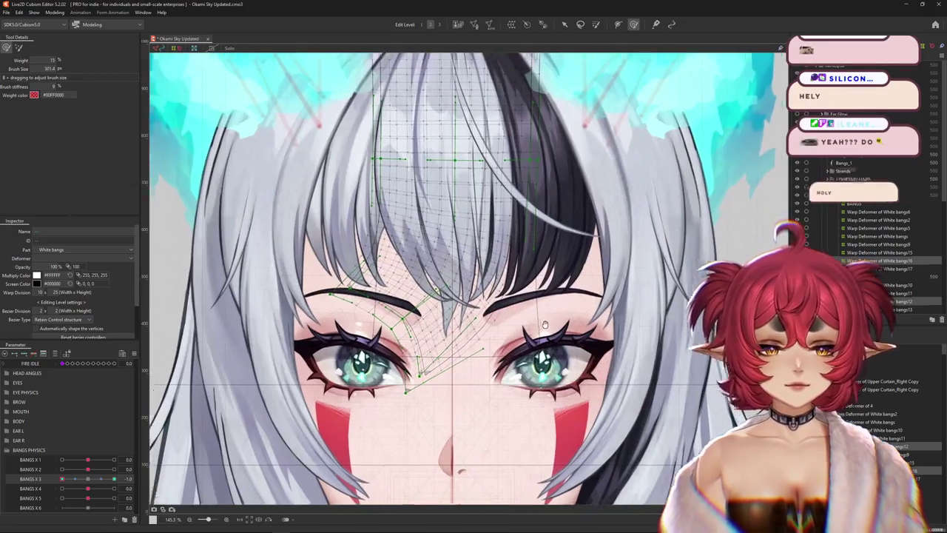
pyautogui.moveTo(483, 354); pyautogui.dragTo(562, 318)
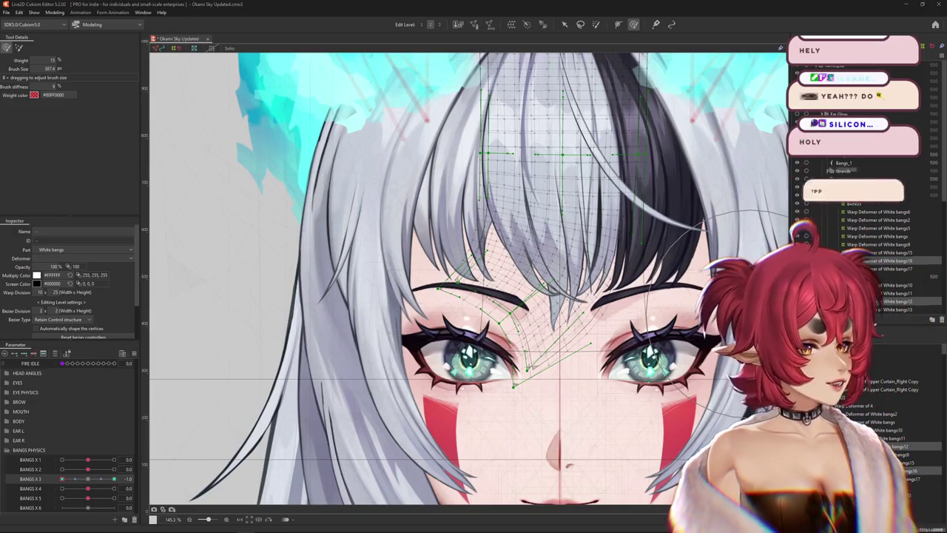
pyautogui.moveTo(570, 369); pyautogui.dragTo(592, 380)
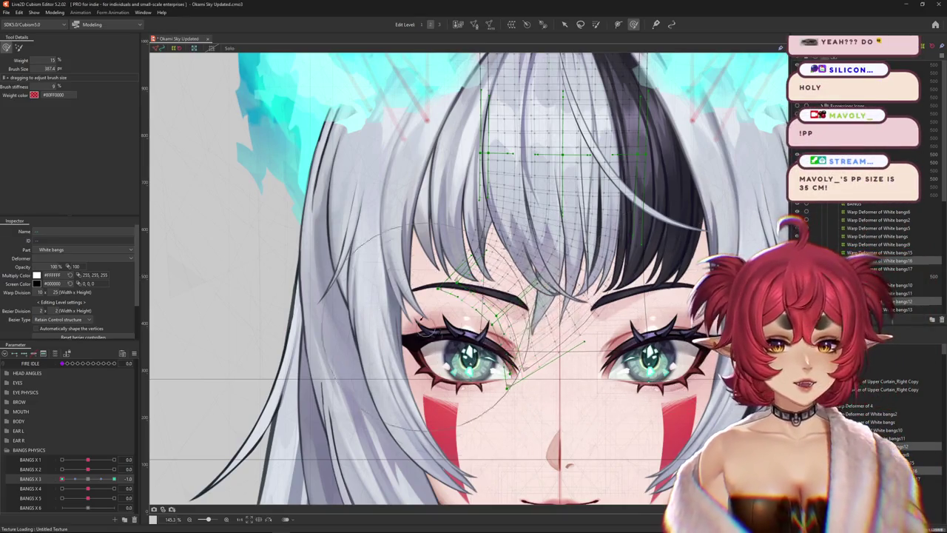
pyautogui.scroll(-5, 296, 355)
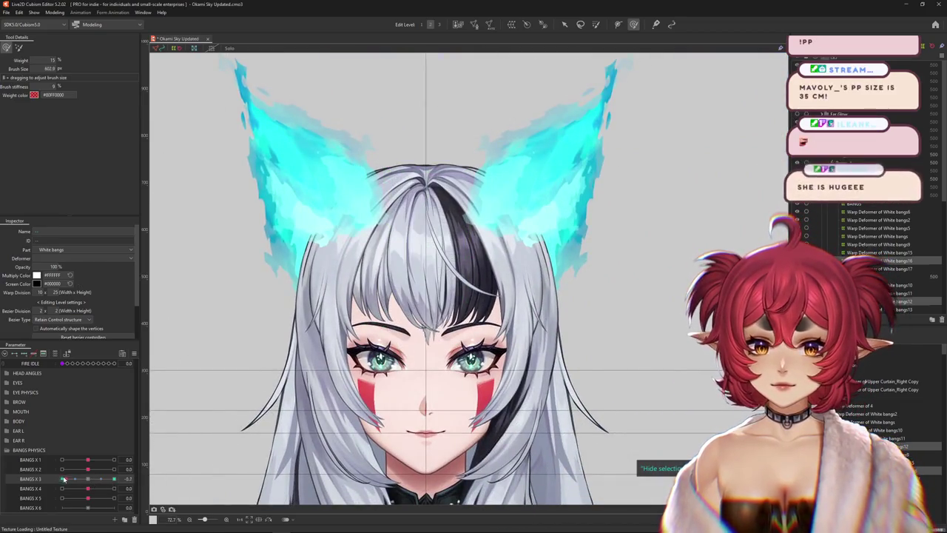
pyautogui.scroll(5, 421, 343)
pyautogui.moveTo(347, 266)
pyautogui.mouseDown()
pyautogui.moveTo(388, 318)
pyautogui.moveTo(414, 385)
pyautogui.mouseUp()
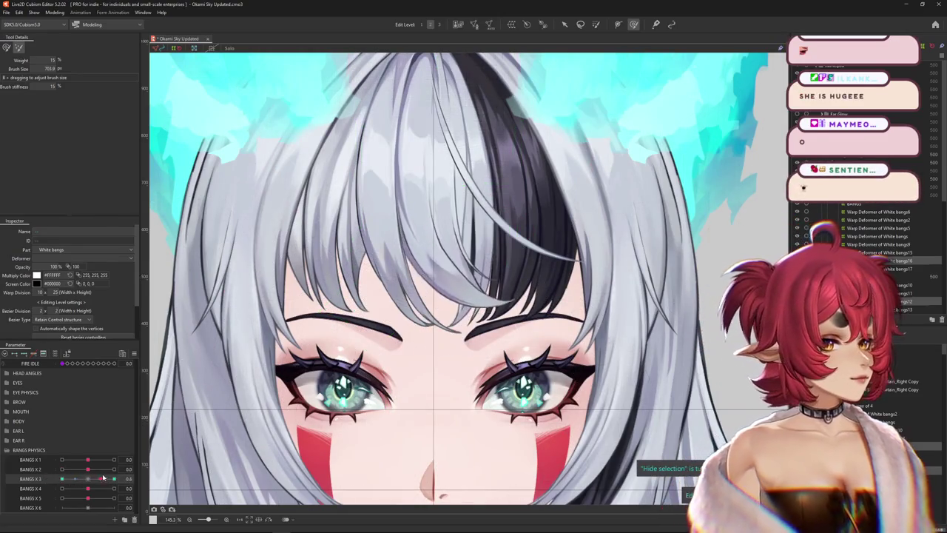
pyautogui.moveTo(338, 323)
pyautogui.mouseDown()
pyautogui.moveTo(290, 312)
pyautogui.moveTo(401, 274)
pyautogui.mouseUp()
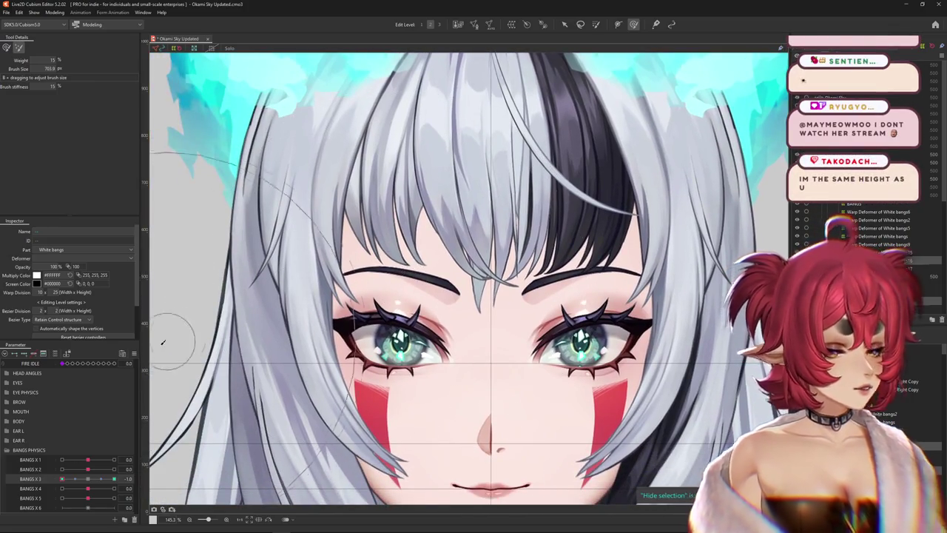
# Shape the opposite bangs sway at BANGS X 3 = 1.0, hiding the overlay to preview it.
pyautogui.click(87, 480)
pyautogui.moveTo(86, 480); pyautogui.dragTo(114, 479)
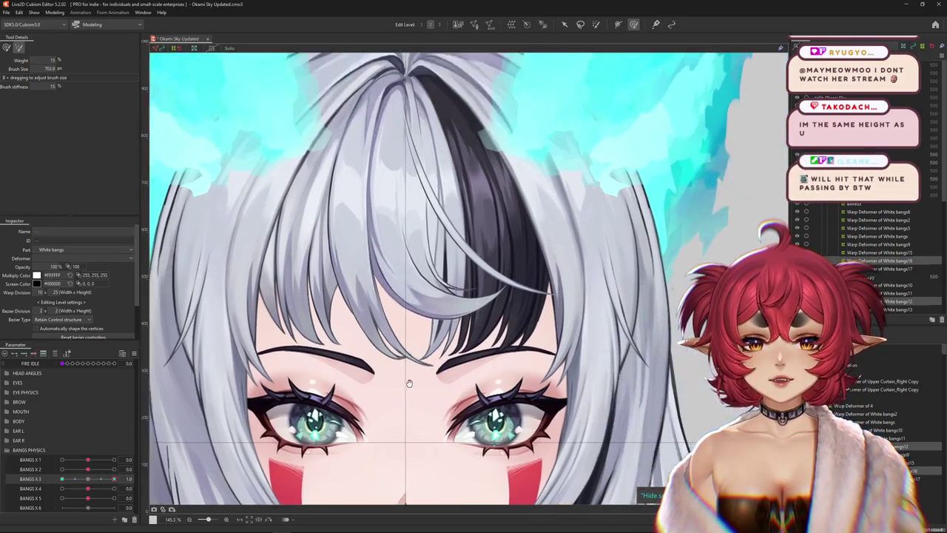
pyautogui.moveTo(435, 281)
pyautogui.mouseDown()
pyautogui.moveTo(335, 381)
pyautogui.moveTo(433, 440)
pyautogui.mouseUp()
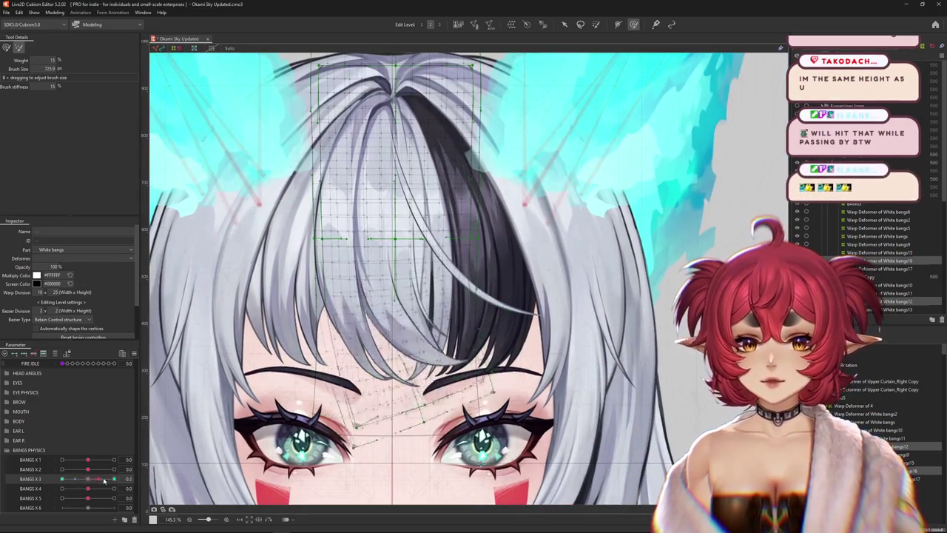
pyautogui.hotkey('ctrl', 'shift', 'h')
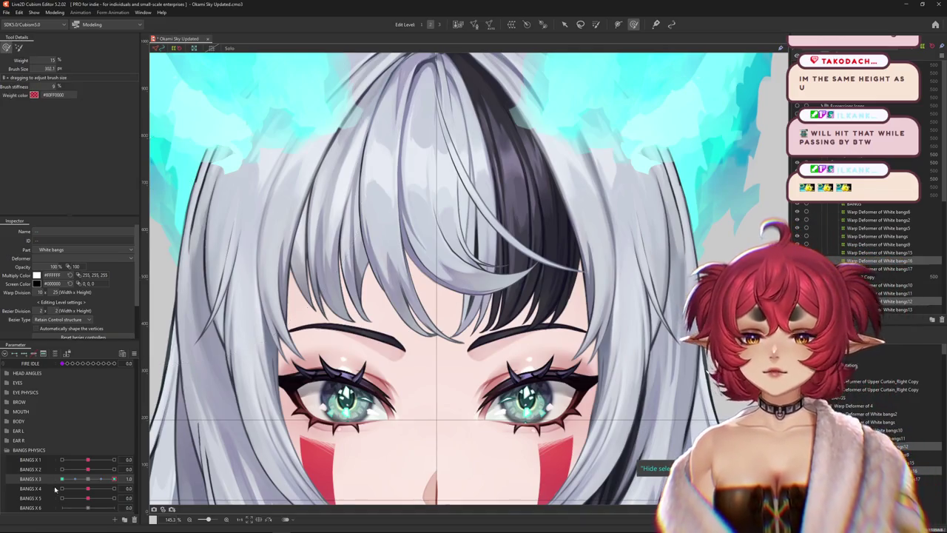
pyautogui.moveTo(404, 222); pyautogui.dragTo(418, 303)
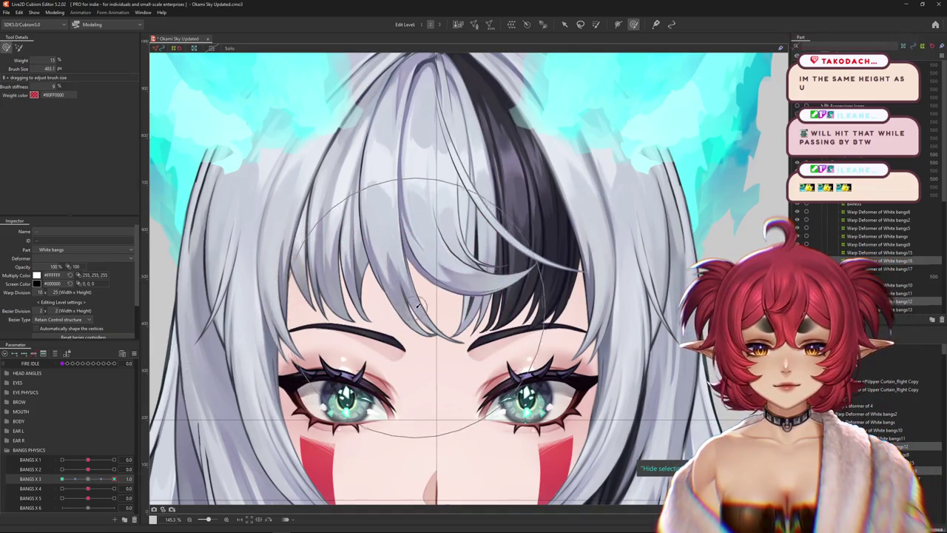
pyautogui.scroll(2, 444, 348)
pyautogui.scroll(2, 446, 352)
pyautogui.scroll(-2, 475, 309)
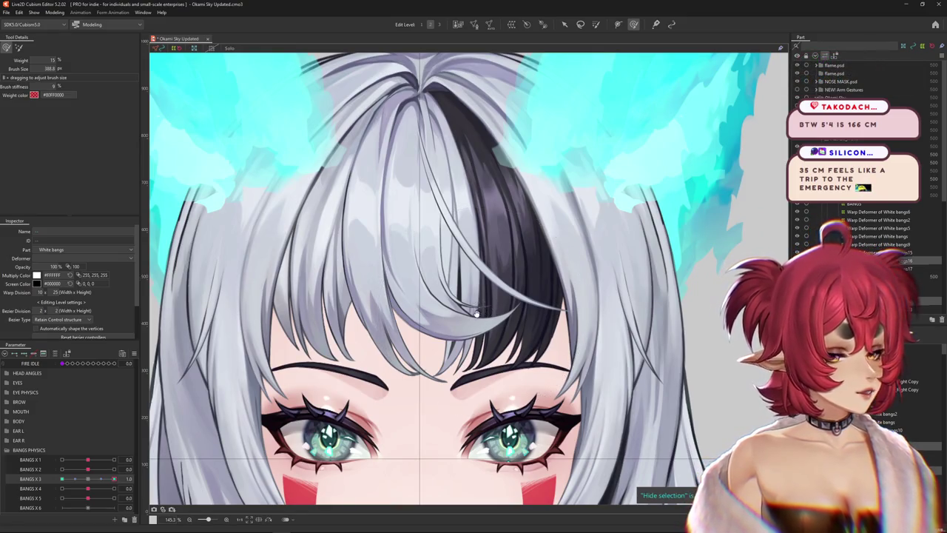
pyautogui.moveTo(113, 479)
pyautogui.mouseDown()
pyautogui.moveTo(103, 482)
pyautogui.moveTo(114, 478)
pyautogui.mouseUp()
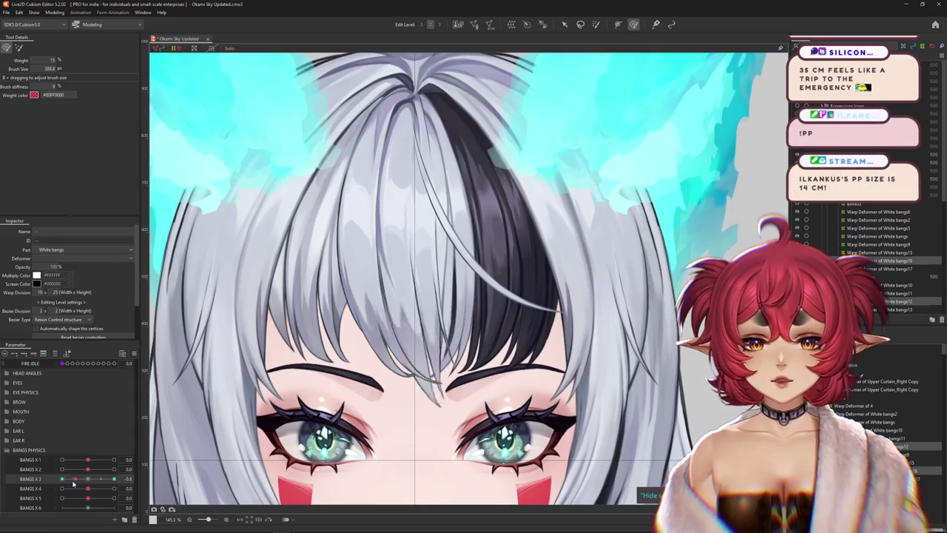
pyautogui.click(515, 348)
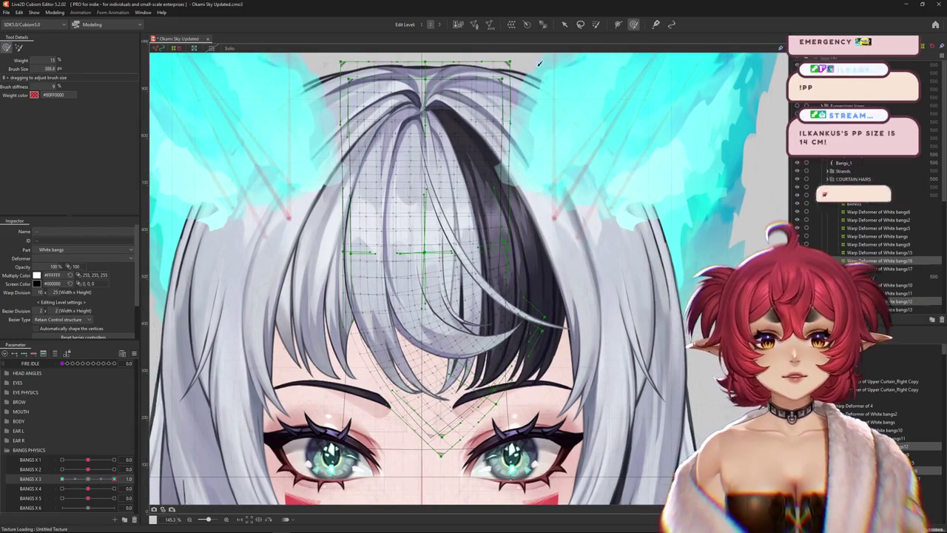
# Switch brush mode, select another bangs warp deformer, and return BANGS X 3 to -1.0.
pyautogui.click(19, 48)
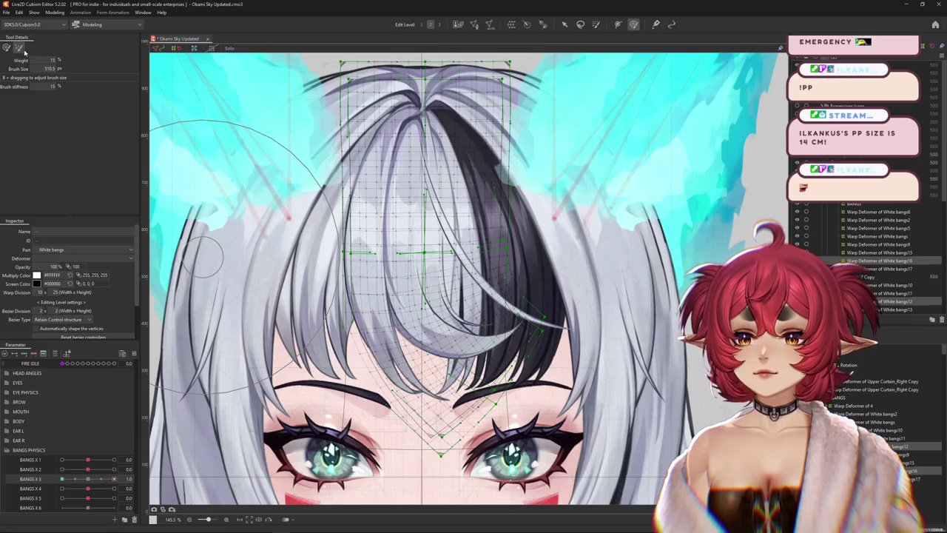
pyautogui.moveTo(231, 250); pyautogui.dragTo(272, 294)
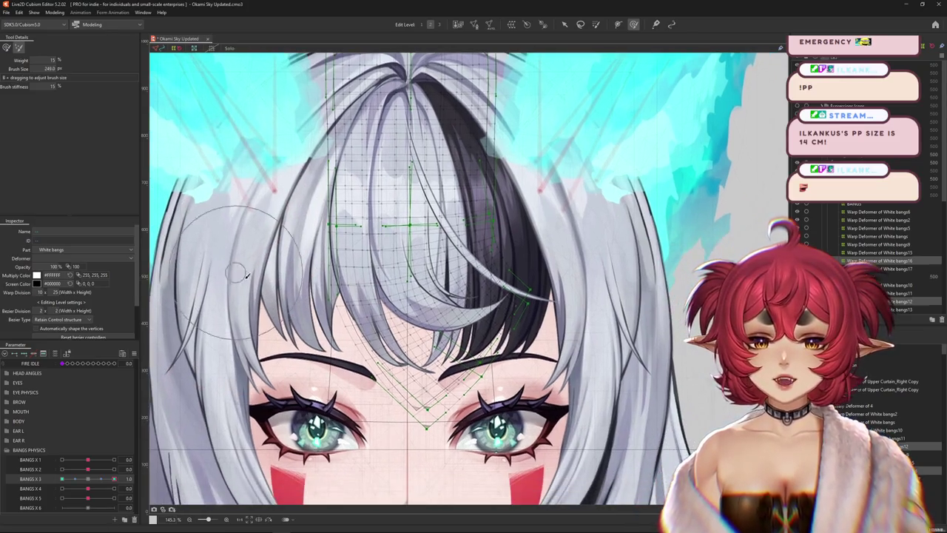
pyautogui.click(444, 399)
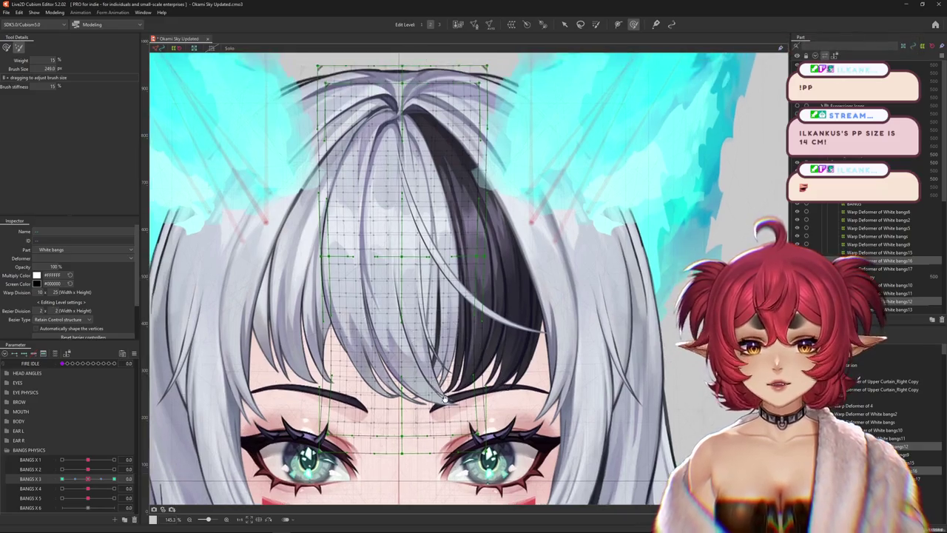
pyautogui.scroll(-2, 444, 399)
pyautogui.click(63, 479)
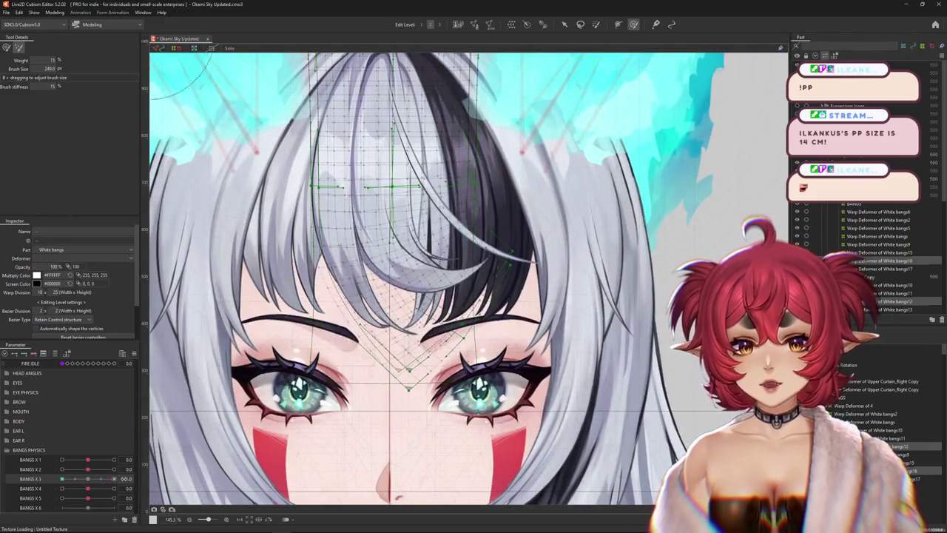
pyautogui.scroll(3, 603, 260)
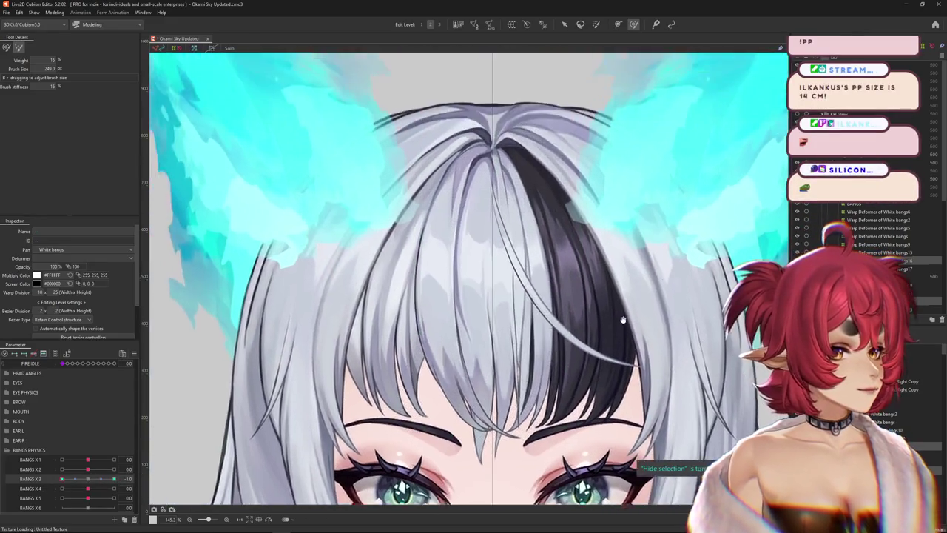
pyautogui.moveTo(603, 261); pyautogui.dragTo(611, 311)
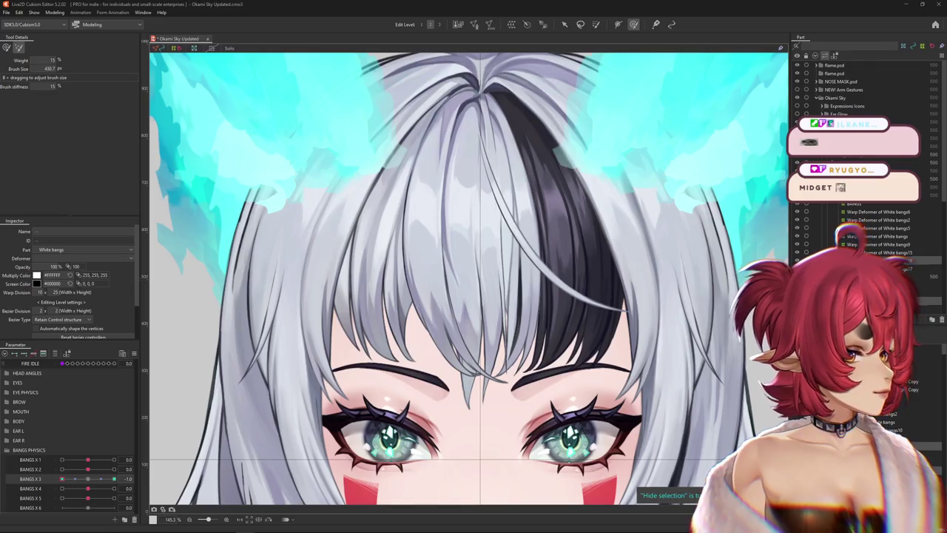
# Select the White bangs16 warp deformer and compare the bangs at BANGS X 3 full right and rest.
pyautogui.scroll(-5, 512, 325)
pyautogui.scroll(1, 513, 325)
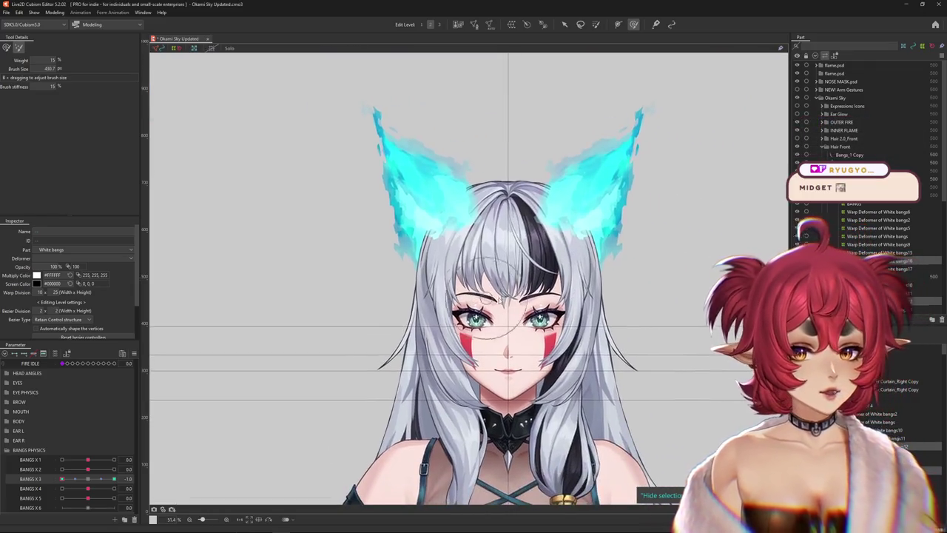
pyautogui.scroll(3, 513, 326)
pyautogui.moveTo(62, 479); pyautogui.dragTo(111, 480)
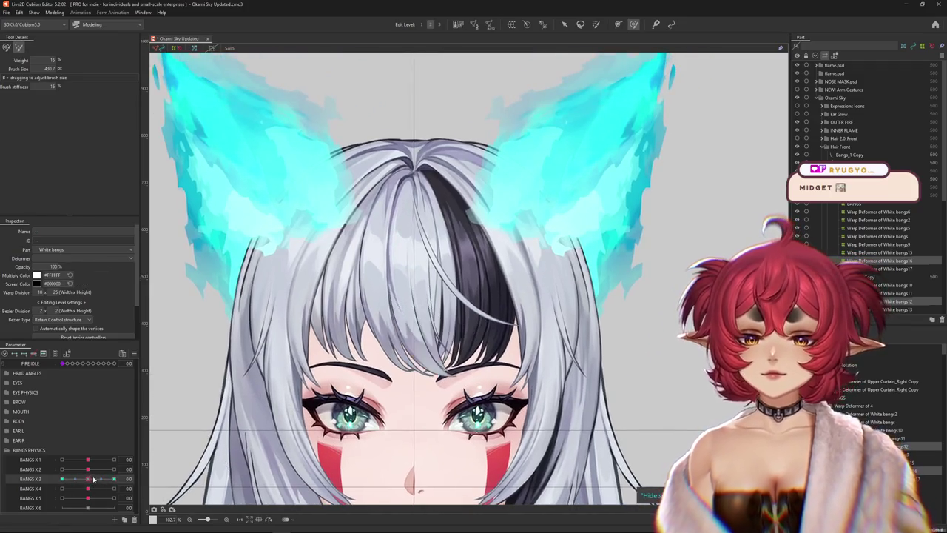
pyautogui.moveTo(88, 479); pyautogui.dragTo(121, 478)
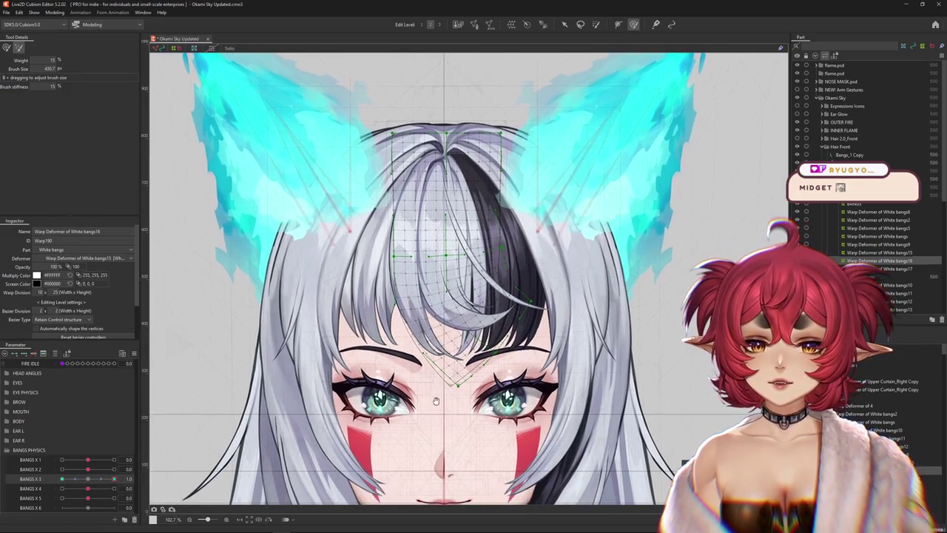
pyautogui.moveTo(571, 295)
pyautogui.mouseDown()
pyautogui.moveTo(588, 277)
pyautogui.moveTo(557, 243)
pyautogui.mouseUp()
pyautogui.click(20, 48)
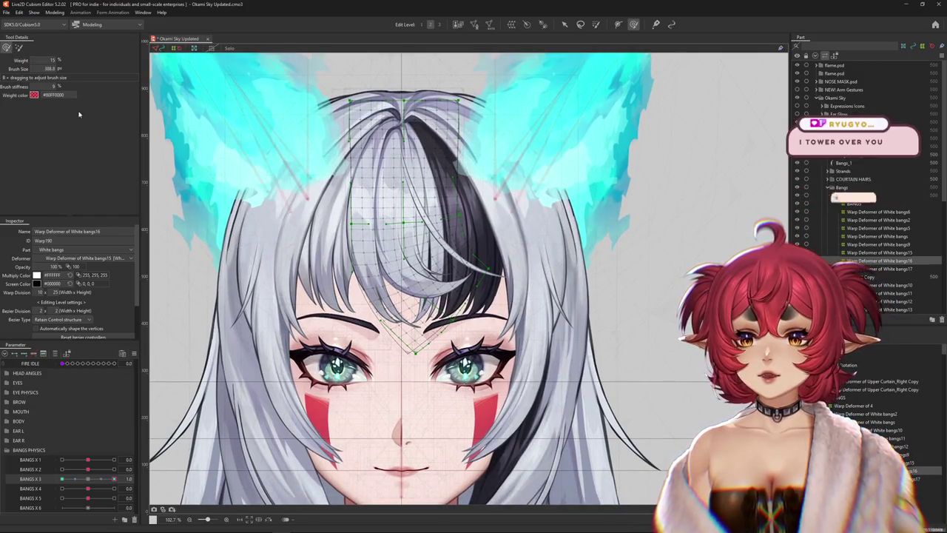
pyautogui.click(87, 479)
pyautogui.moveTo(87, 479); pyautogui.dragTo(114, 480)
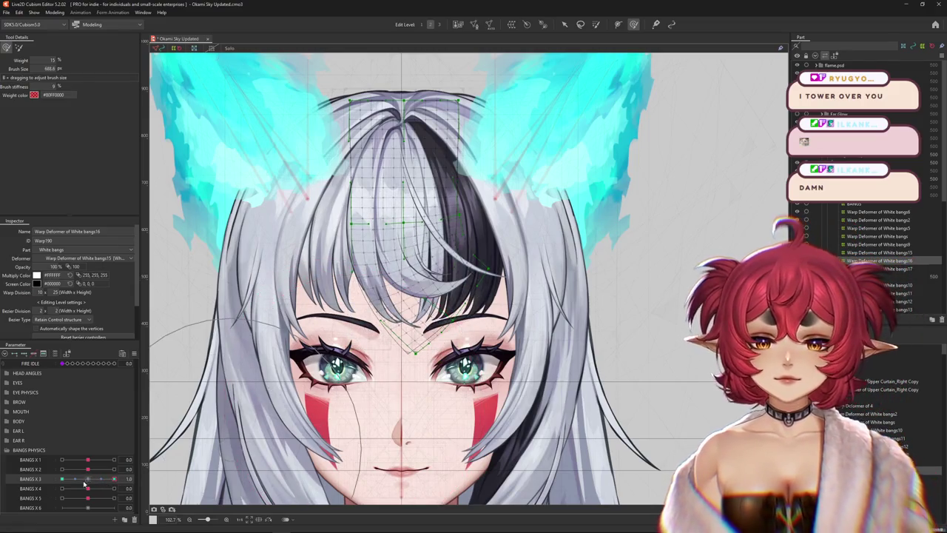
pyautogui.click(88, 480)
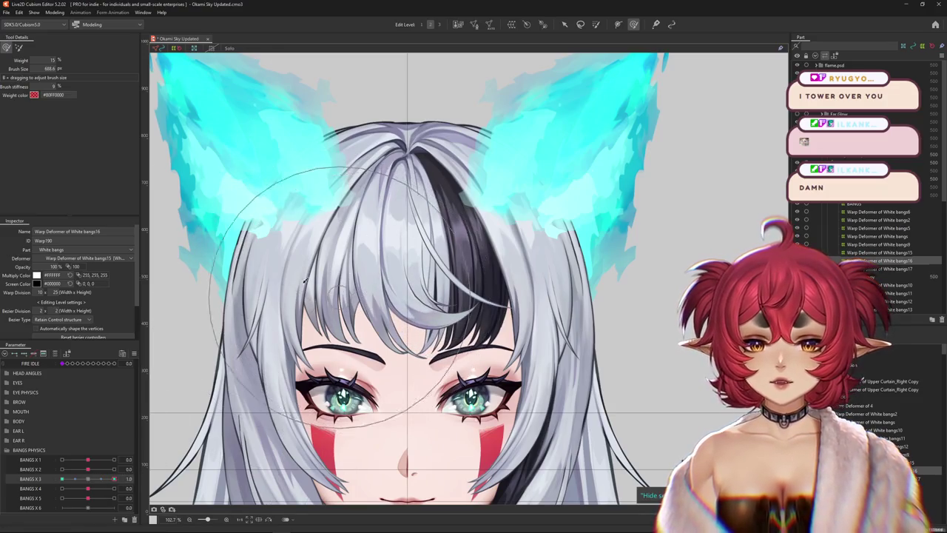
# Brush the centre bang strands into shape at BANGS X 3 = 1.0, adjusting brush size.
pyautogui.click(18, 48)
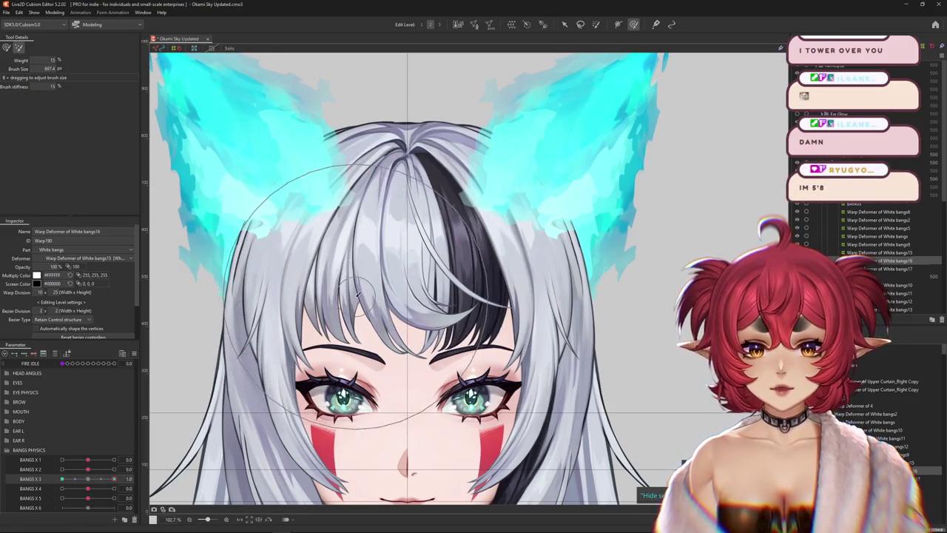
pyautogui.moveTo(455, 318); pyautogui.dragTo(165, 435)
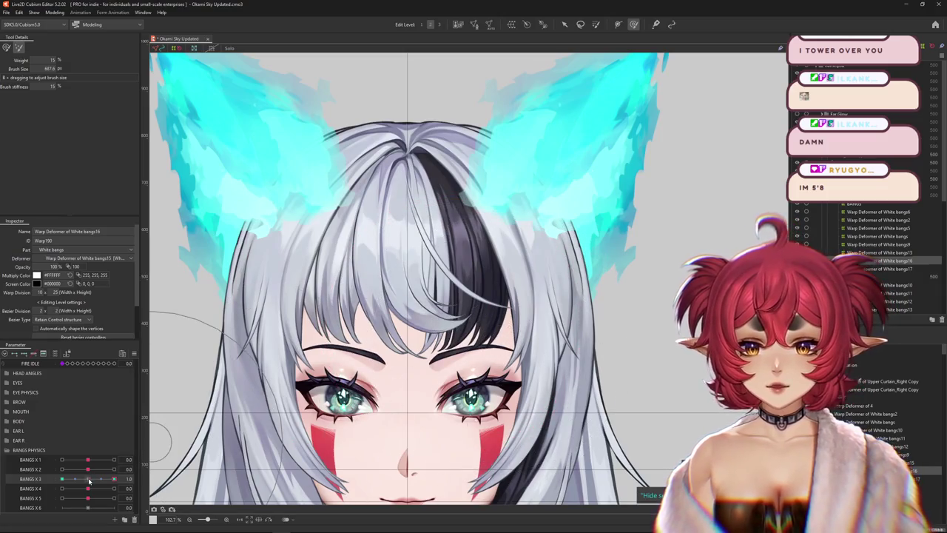
pyautogui.moveTo(414, 350); pyautogui.dragTo(444, 349)
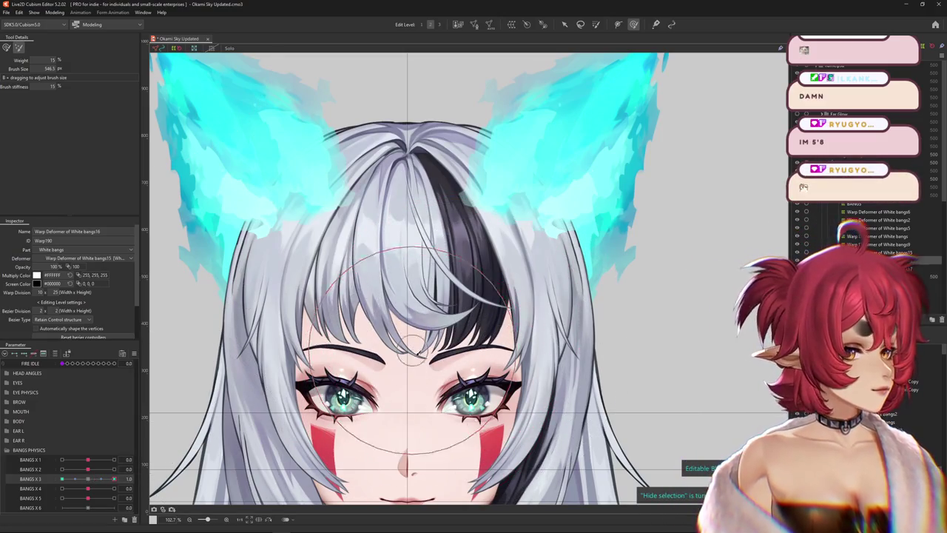
pyautogui.moveTo(401, 265); pyautogui.dragTo(159, 211)
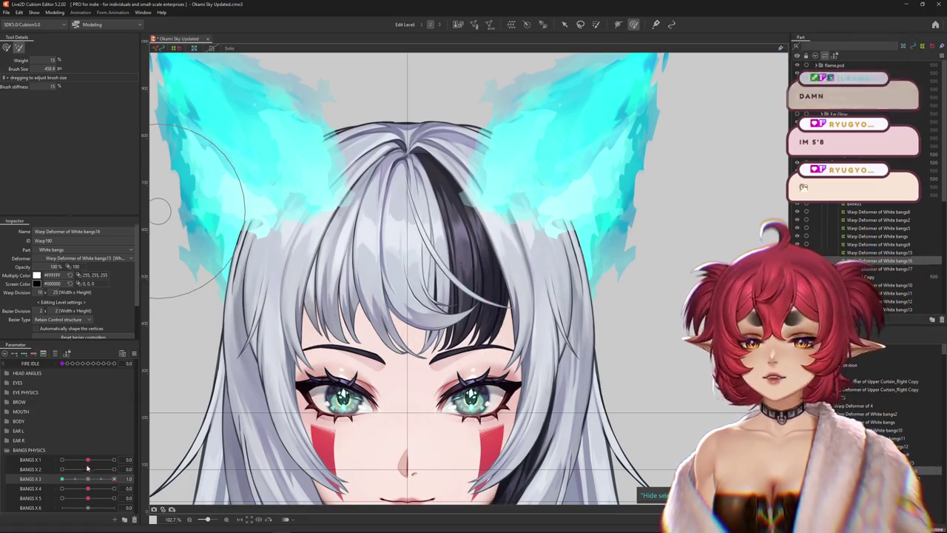
pyautogui.moveTo(237, 410); pyautogui.dragTo(320, 326)
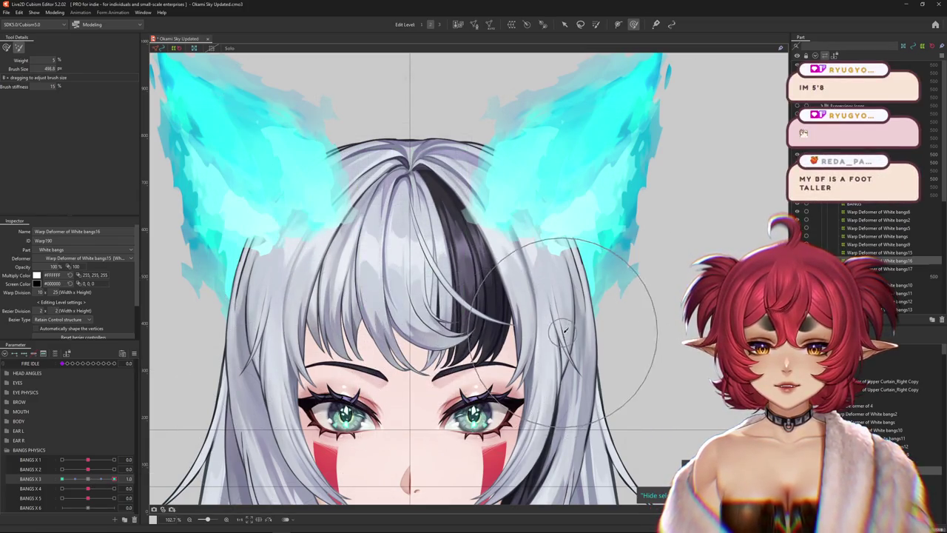
pyautogui.scroll(2, 518, 407)
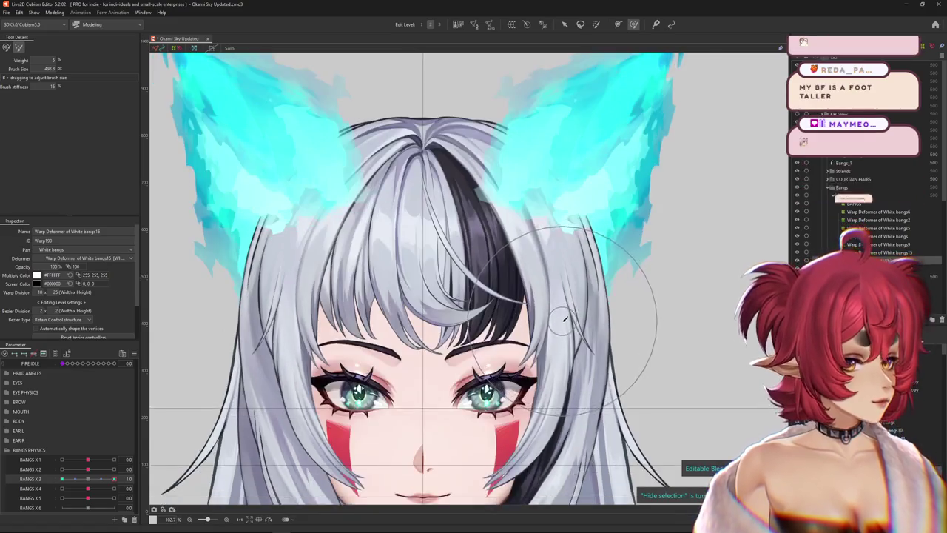
pyautogui.scroll(2, 518, 407)
pyautogui.moveTo(551, 290)
pyautogui.mouseDown()
pyautogui.moveTo(563, 260)
pyautogui.moveTo(538, 342)
pyautogui.mouseUp()
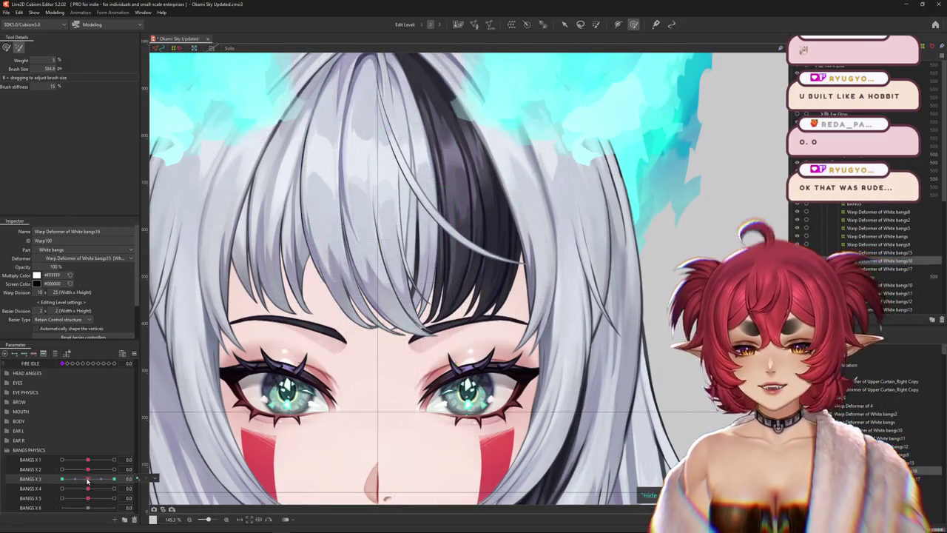
# Compare the 1.0 pose against rest and nudge the black and grey strand into shape.
pyautogui.moveTo(114, 479)
pyautogui.mouseDown()
pyautogui.moveTo(83, 485)
pyautogui.moveTo(113, 479)
pyautogui.mouseUp()
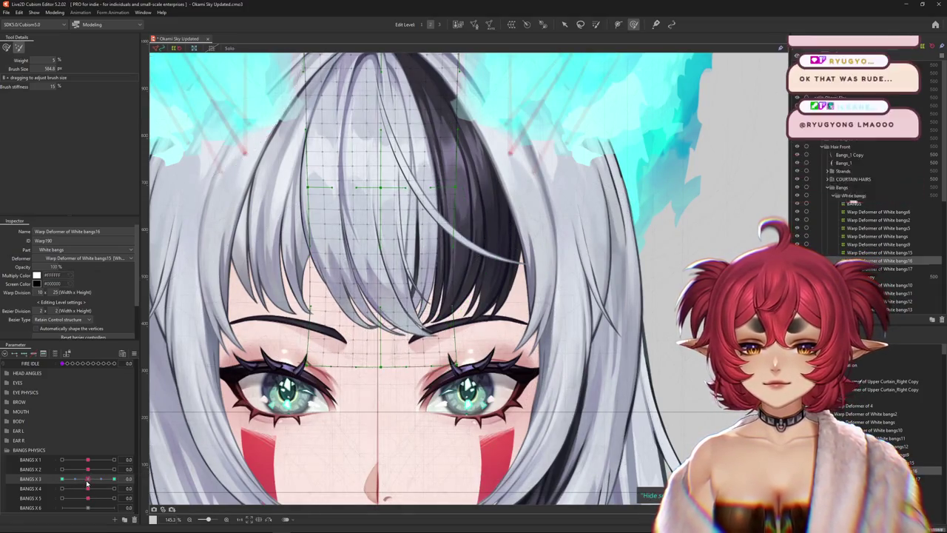
pyautogui.moveTo(475, 291); pyautogui.dragTo(495, 316)
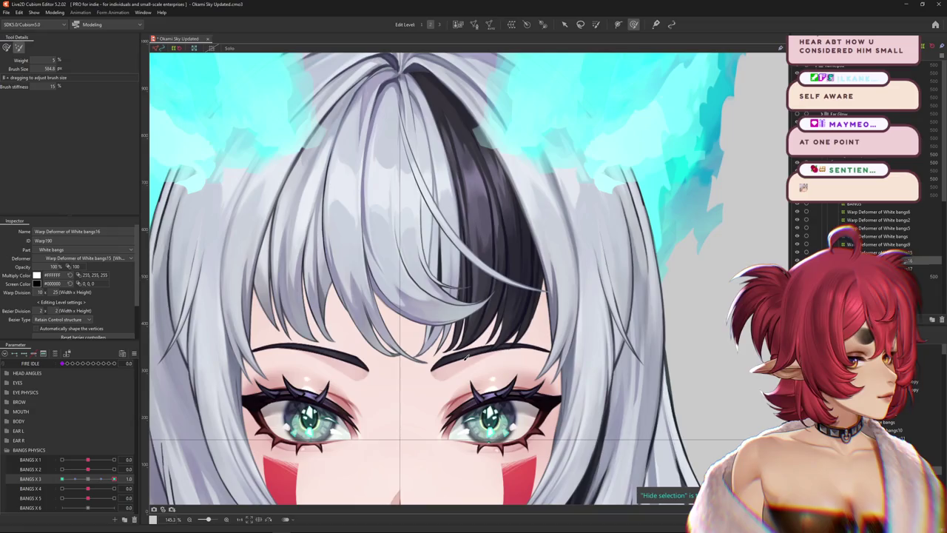
pyautogui.scroll(-2, 466, 357)
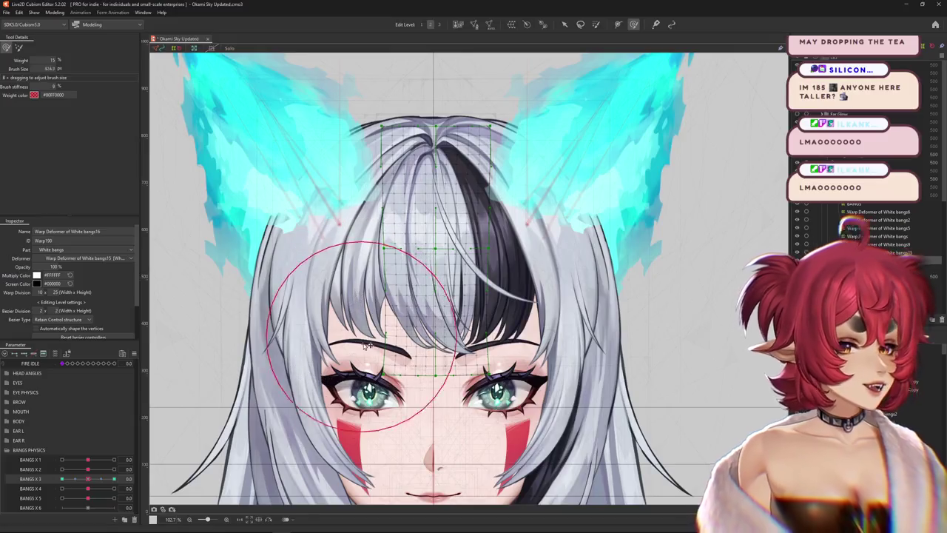
pyautogui.moveTo(118, 478); pyautogui.dragTo(86, 479)
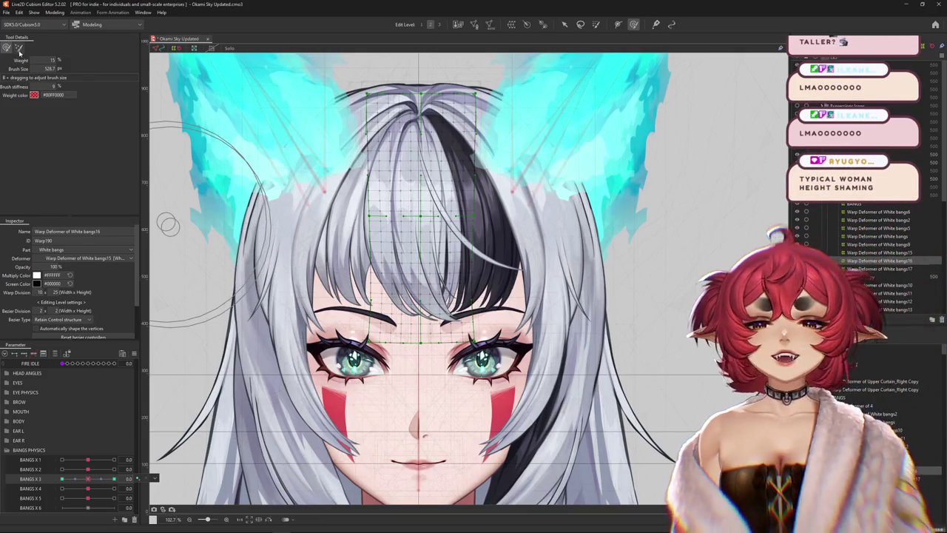
pyautogui.moveTo(115, 468)
pyautogui.mouseDown()
pyautogui.moveTo(89, 480)
pyautogui.moveTo(114, 479)
pyautogui.mouseUp()
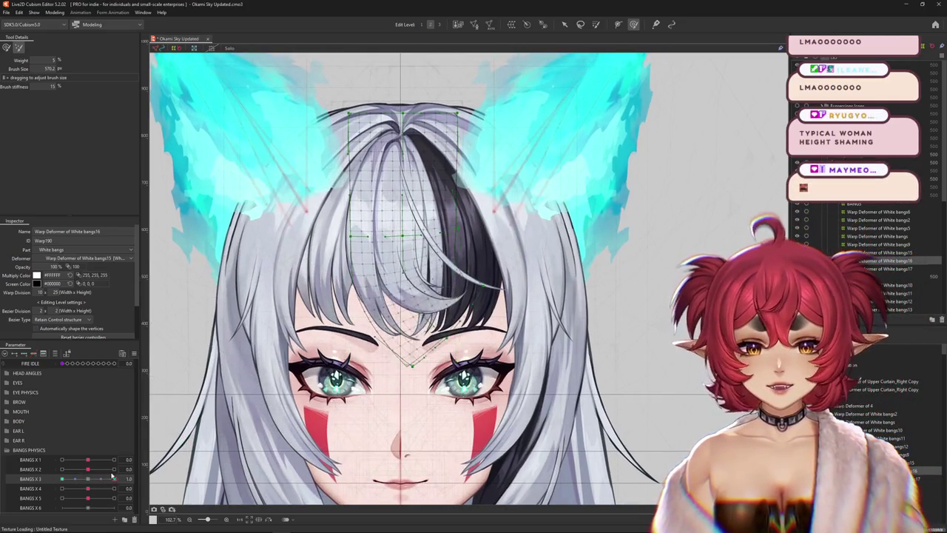
pyautogui.moveTo(497, 339); pyautogui.dragTo(507, 367)
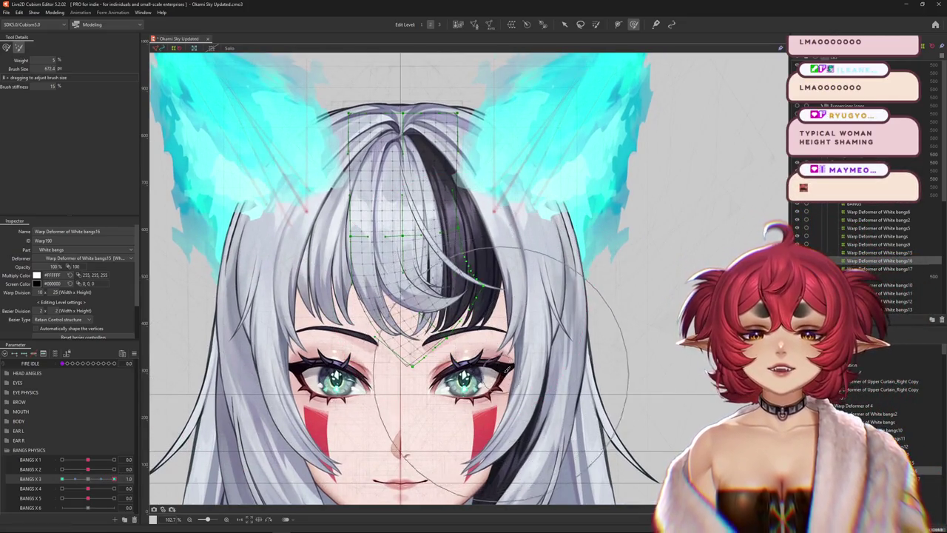
pyautogui.moveTo(115, 474); pyautogui.dragTo(88, 480)
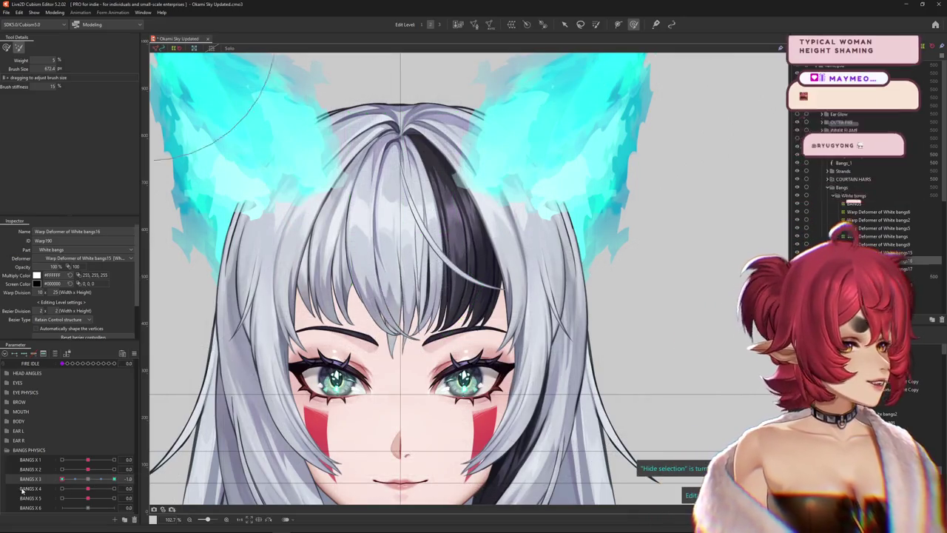
# Set BANGS X 3 to -1.0 and bend the bangs tips down toward the eyes.
pyautogui.click(85, 480)
pyautogui.moveTo(86, 480); pyautogui.dragTo(63, 480)
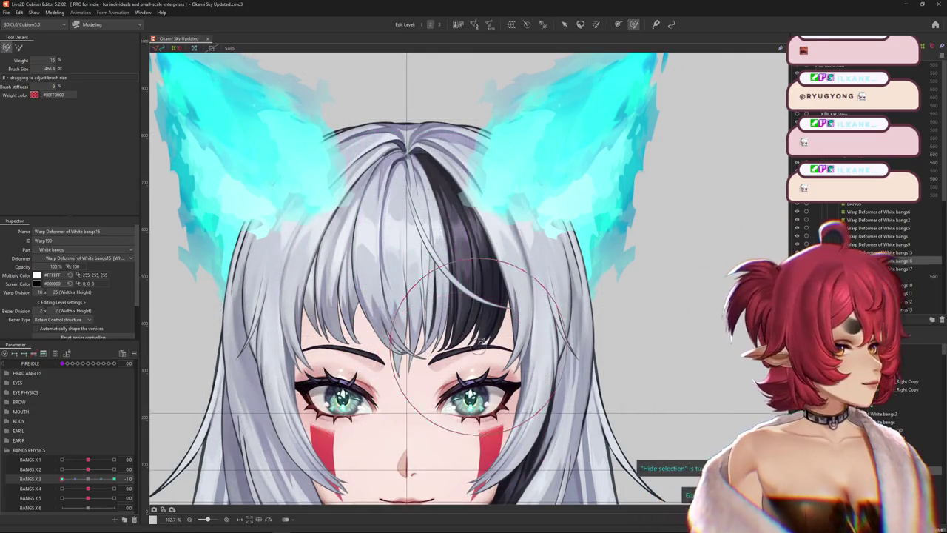
pyautogui.scroll(3, 461, 329)
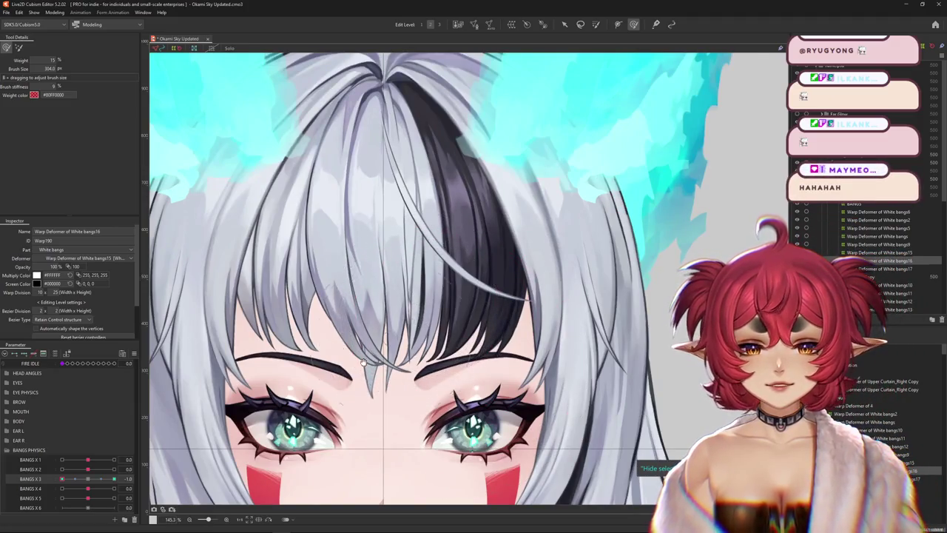
pyautogui.scroll(-2, 363, 363)
pyautogui.scroll(2, 357, 390)
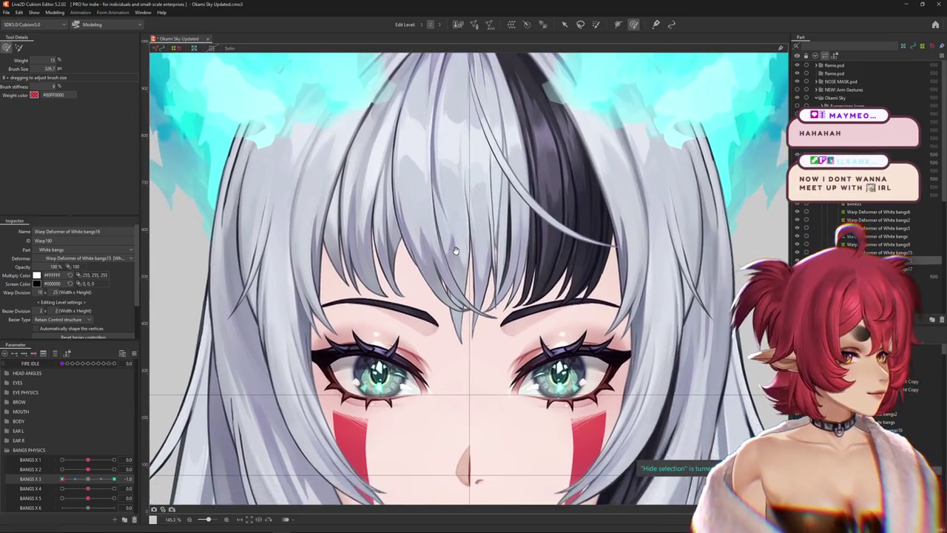
pyautogui.moveTo(424, 285)
pyautogui.mouseDown()
pyautogui.moveTo(450, 255)
pyautogui.moveTo(477, 280)
pyautogui.mouseUp()
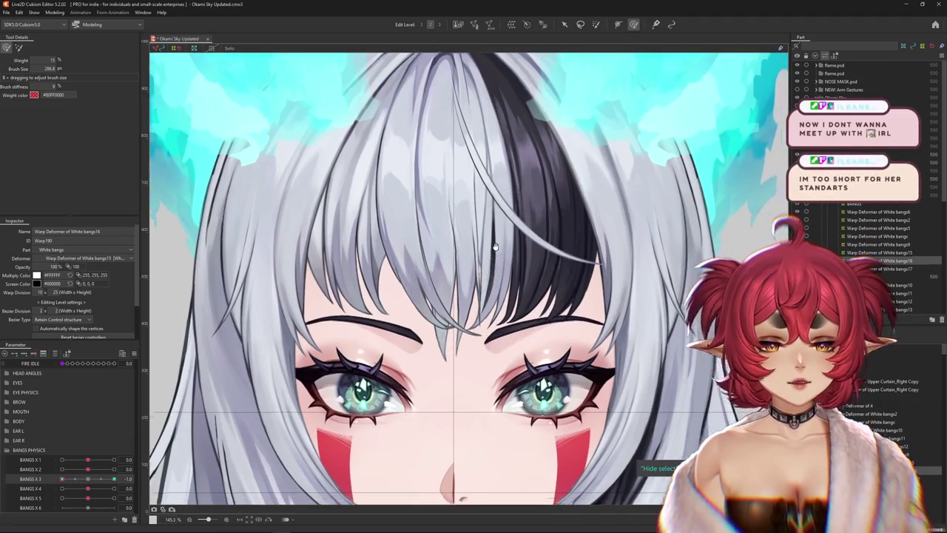
pyautogui.moveTo(477, 279)
pyautogui.mouseDown()
pyautogui.moveTo(490, 264)
pyautogui.moveTo(469, 314)
pyautogui.mouseUp()
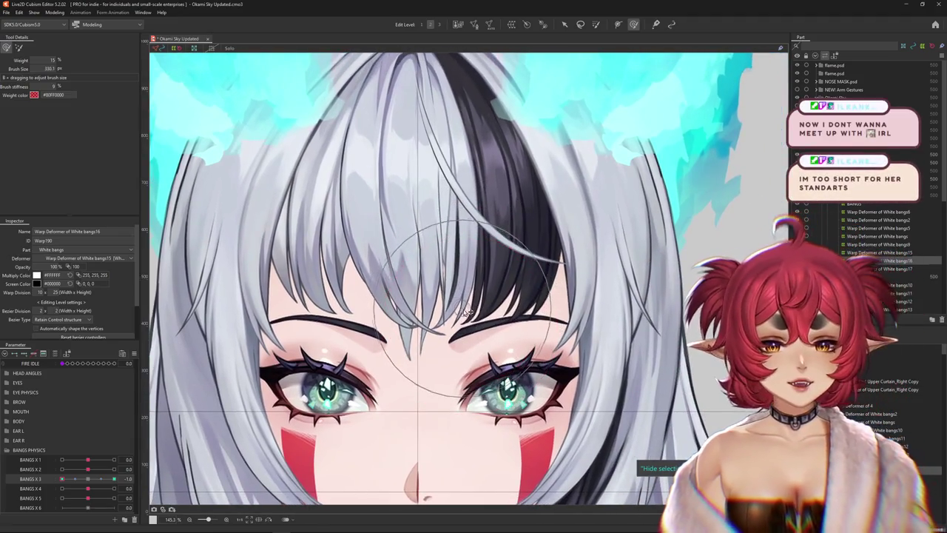
pyautogui.moveTo(441, 191); pyautogui.dragTo(247, 399)
pyautogui.click(85, 480)
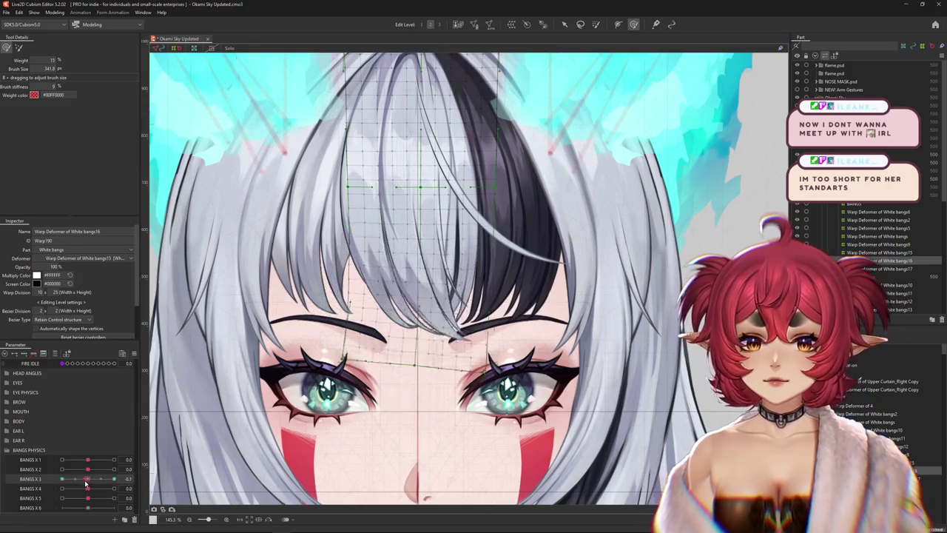
# Enlarge the Deform Brush and set BANGS X 3 to -1.0 to brush the white bangs.
pyautogui.scroll(-2, 488, 281)
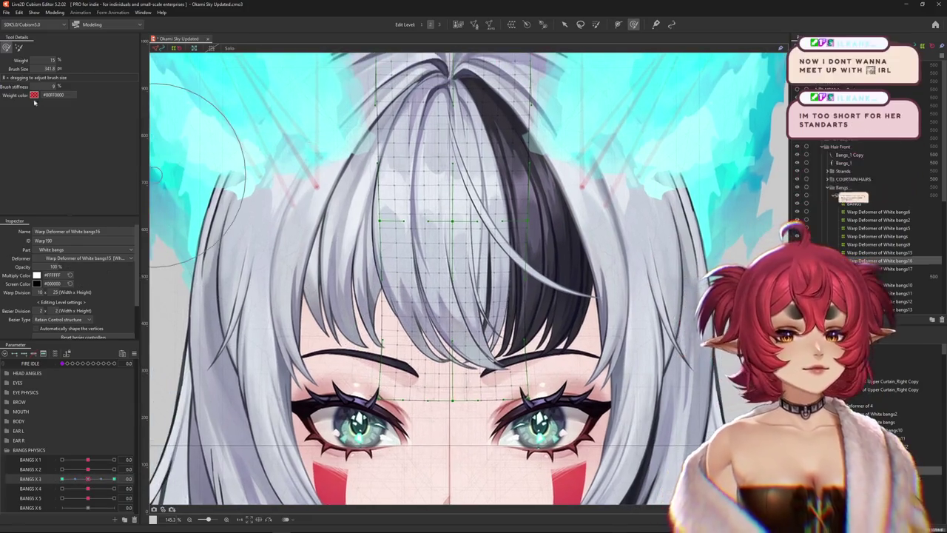
pyautogui.scroll(-2, 302, 186)
pyautogui.moveTo(302, 186)
pyautogui.mouseDown()
pyautogui.moveTo(328, 214)
pyautogui.moveTo(376, 205)
pyautogui.mouseUp()
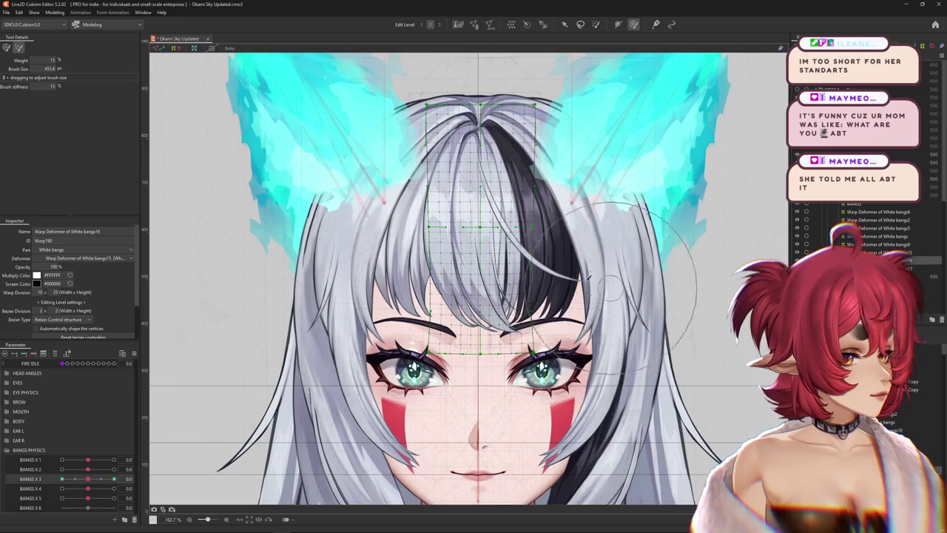
pyautogui.moveTo(675, 281)
pyautogui.mouseDown()
pyautogui.moveTo(447, 263)
pyautogui.moveTo(409, 285)
pyautogui.mouseUp()
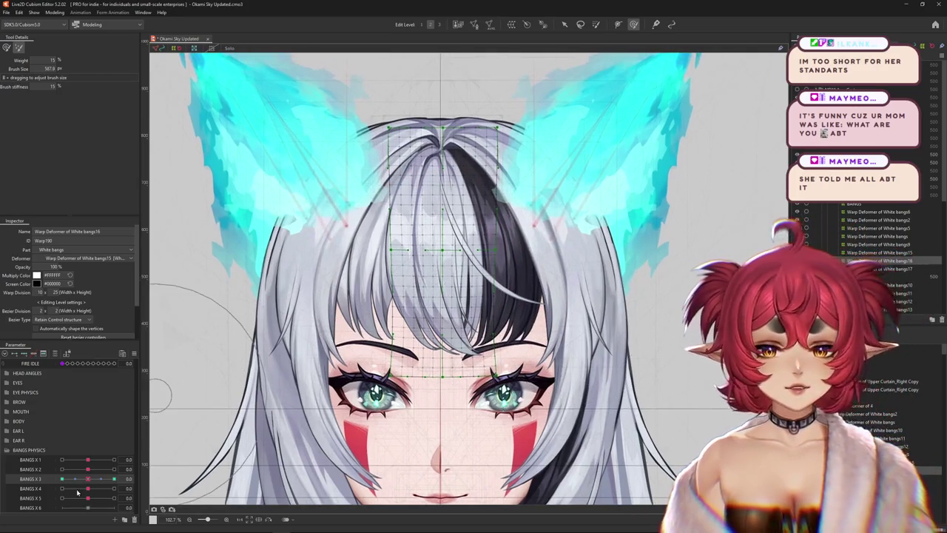
pyautogui.moveTo(89, 478)
pyautogui.mouseDown()
pyautogui.moveTo(46, 482)
pyautogui.moveTo(88, 479)
pyautogui.mouseUp()
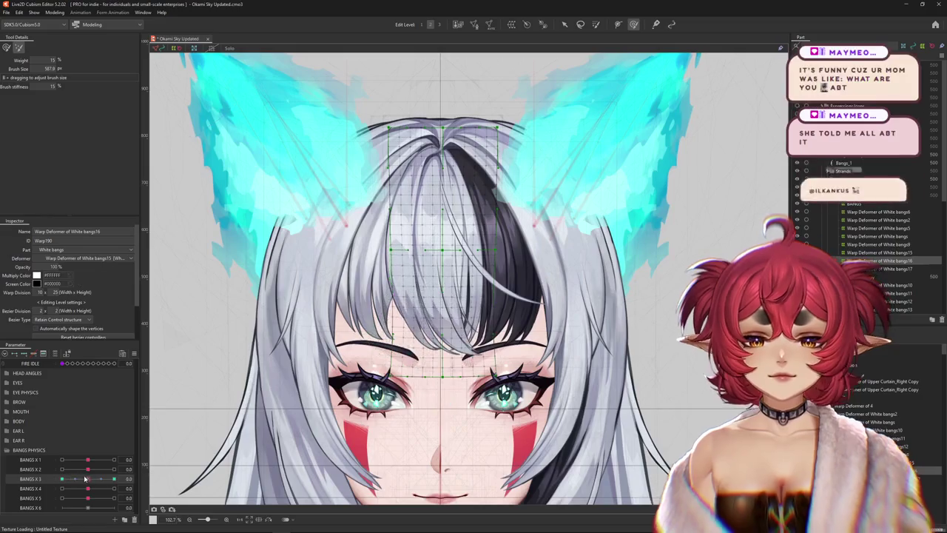
pyautogui.moveTo(222, 332); pyautogui.dragTo(161, 434)
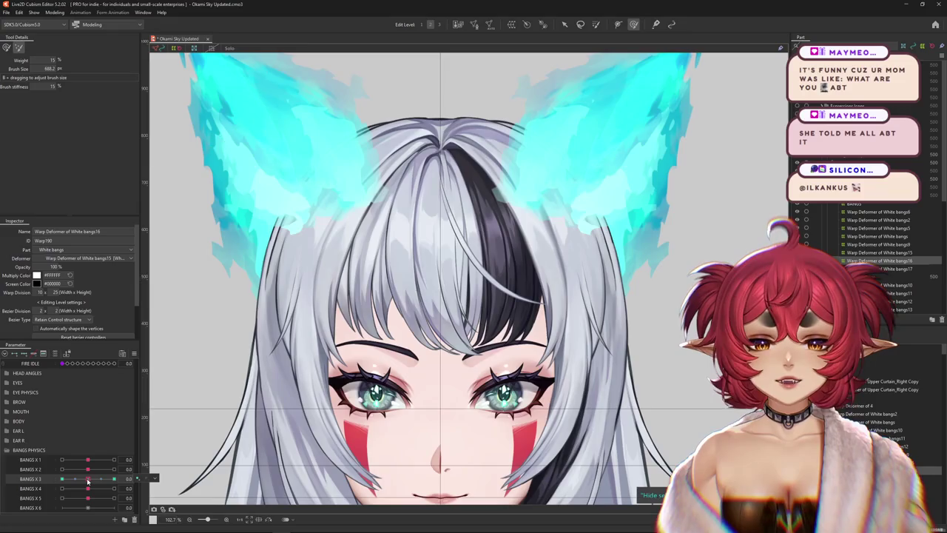
# Reshape the white bangs' swayed pose at BANGS X 3 = -1.0 with a larger brush.
pyautogui.moveTo(88, 480); pyautogui.dragTo(47, 483)
pyautogui.moveTo(347, 267); pyautogui.dragTo(384, 244)
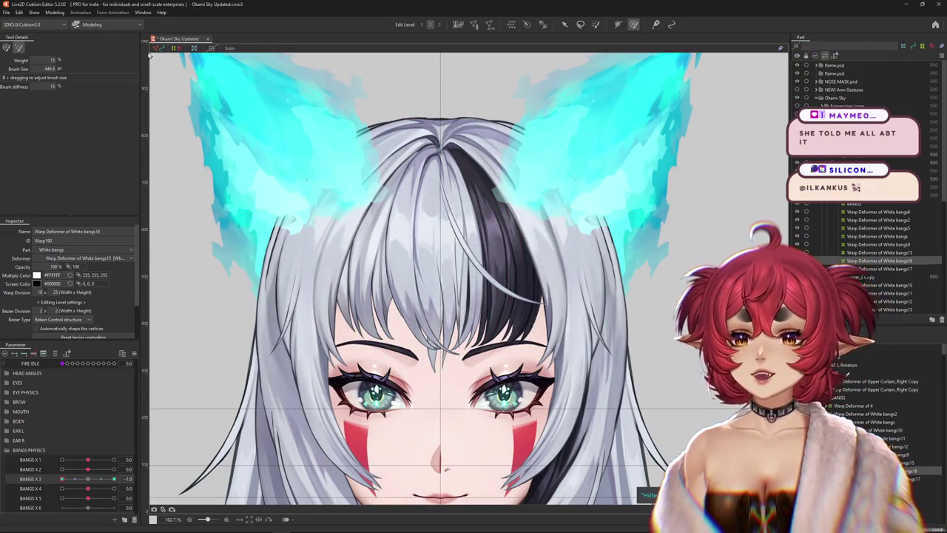
pyautogui.scroll(-1, 400, 214)
pyautogui.moveTo(244, 318); pyautogui.dragTo(169, 381)
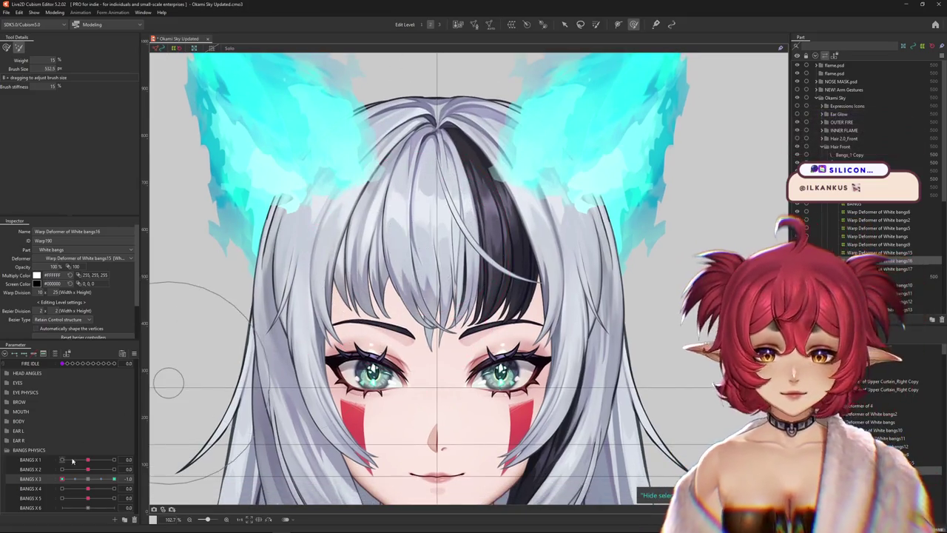
pyautogui.moveTo(75, 477); pyautogui.dragTo(86, 484)
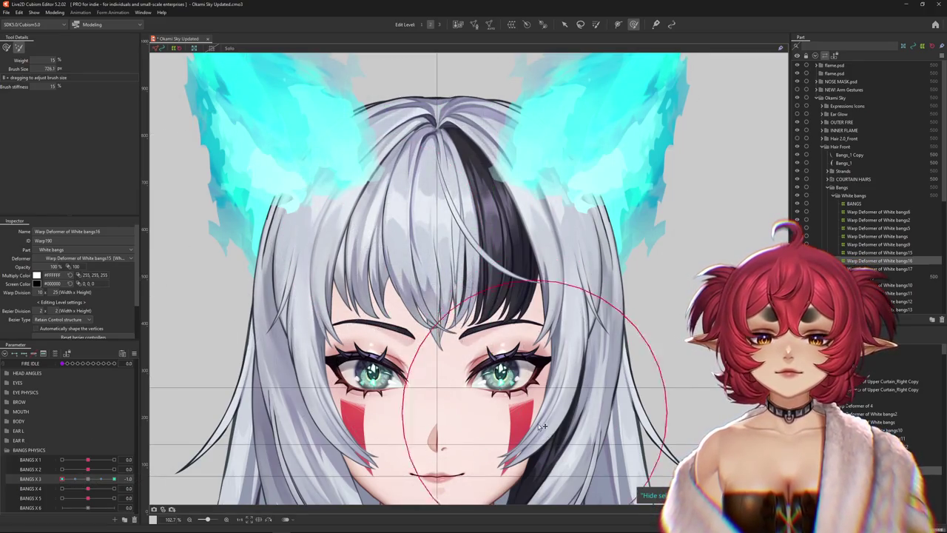
pyautogui.scroll(1, 562, 370)
pyautogui.scroll(1, 585, 312)
# Resize the brush for finer fringe edits and reset BANGS X 3 to 0 to compare.
pyautogui.moveTo(585, 312); pyautogui.dragTo(444, 281)
pyautogui.scroll(3, 414, 281)
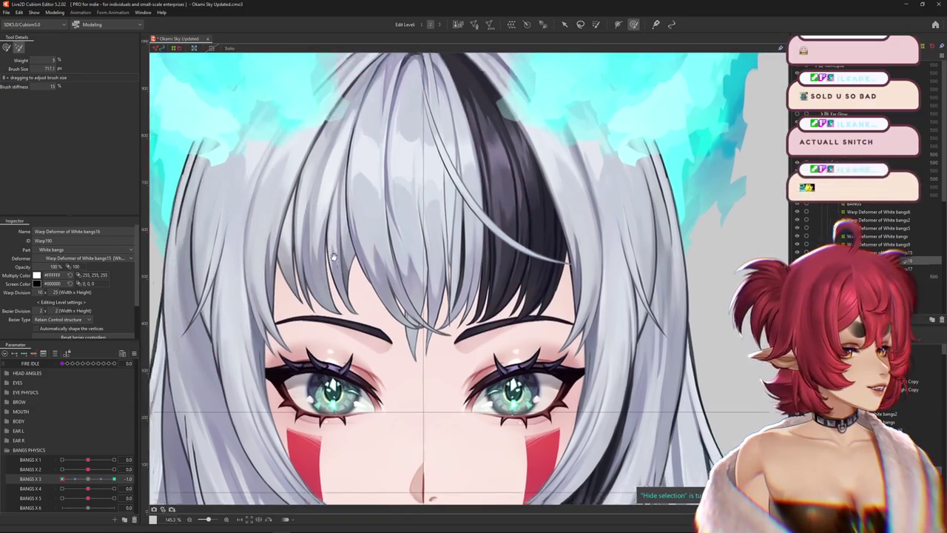
pyautogui.moveTo(237, 310); pyautogui.dragTo(203, 278)
pyautogui.moveTo(114, 478); pyautogui.dragTo(62, 478)
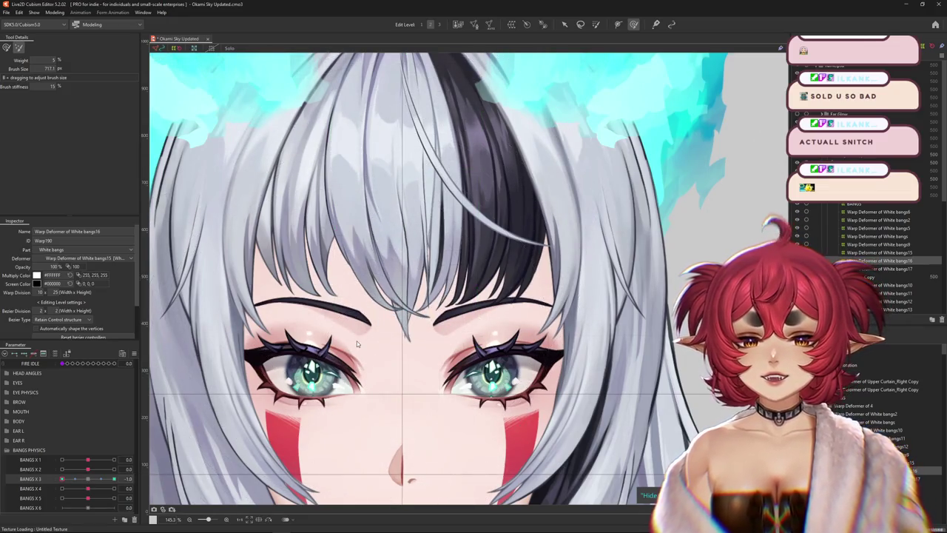
pyautogui.moveTo(378, 225); pyautogui.dragTo(398, 270)
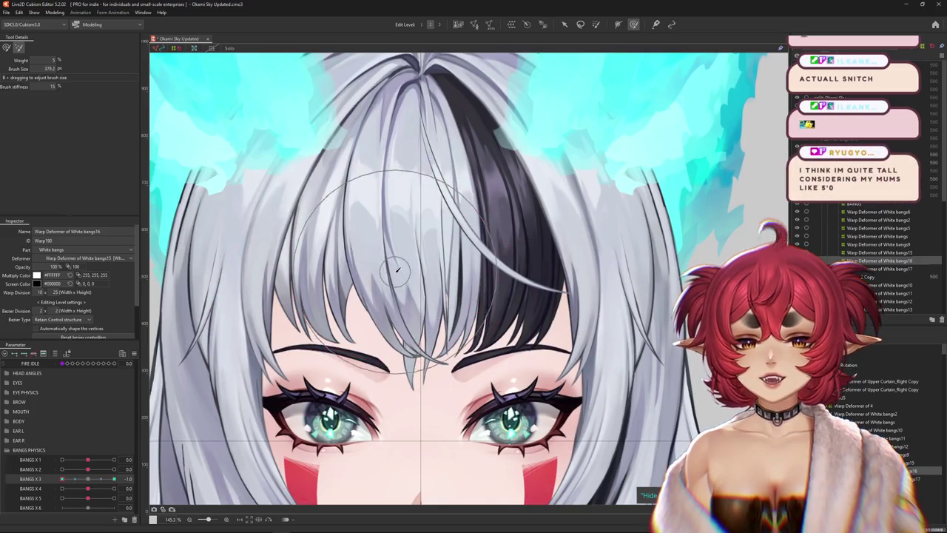
pyautogui.moveTo(333, 456); pyautogui.dragTo(350, 408)
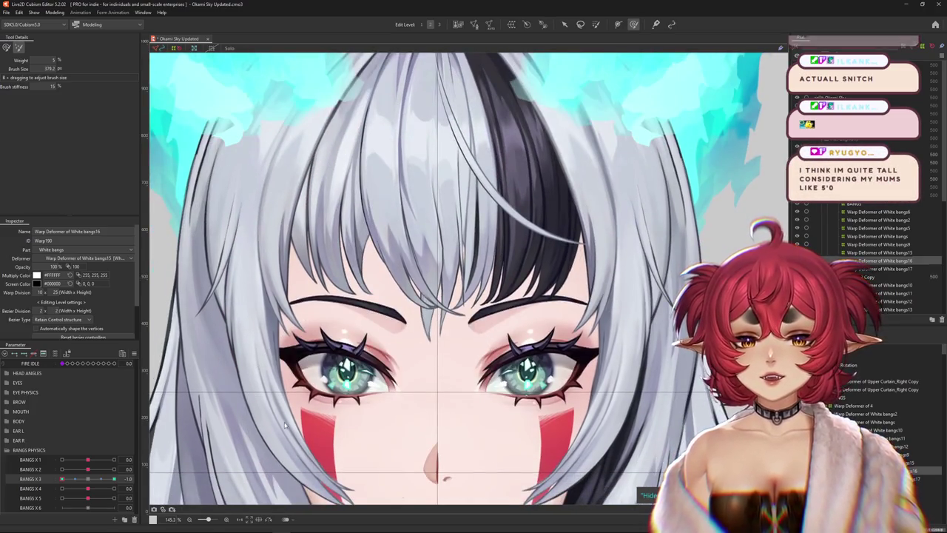
pyautogui.click(89, 479)
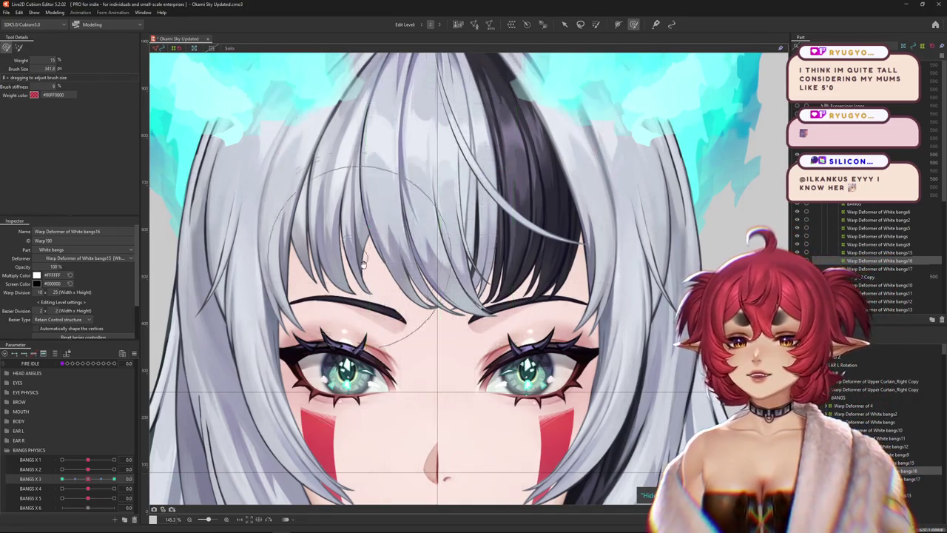
pyautogui.scroll(-4, 171, 459)
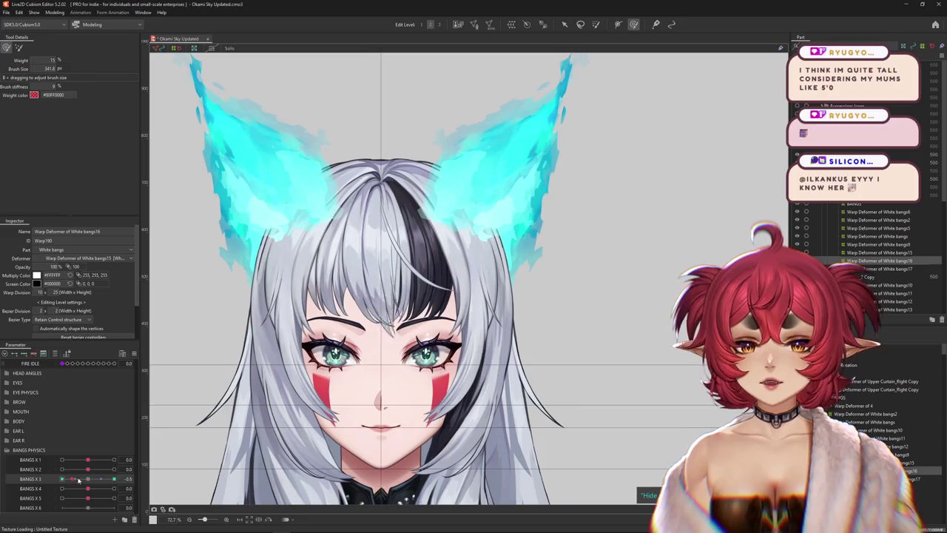
# Select the White bangs16 warp deformer and enlarge the weight brush to cover the bangs.
pyautogui.scroll(2, 329, 293)
pyautogui.scroll(2, 329, 293)
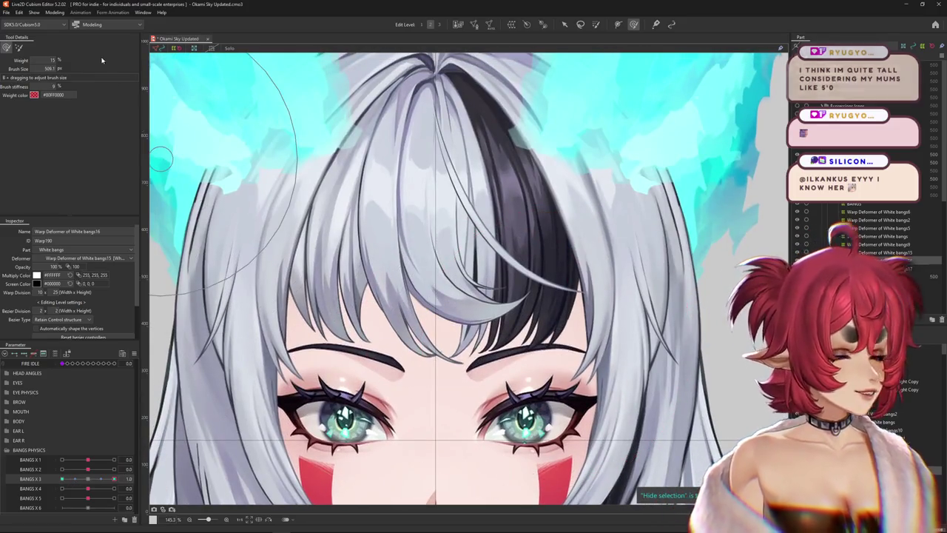
pyautogui.click(477, 330)
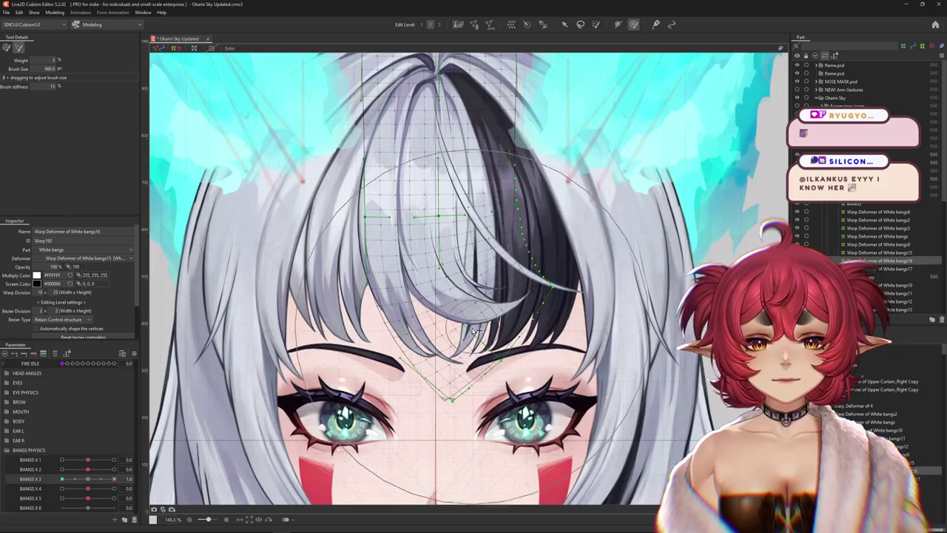
pyautogui.click(6, 49)
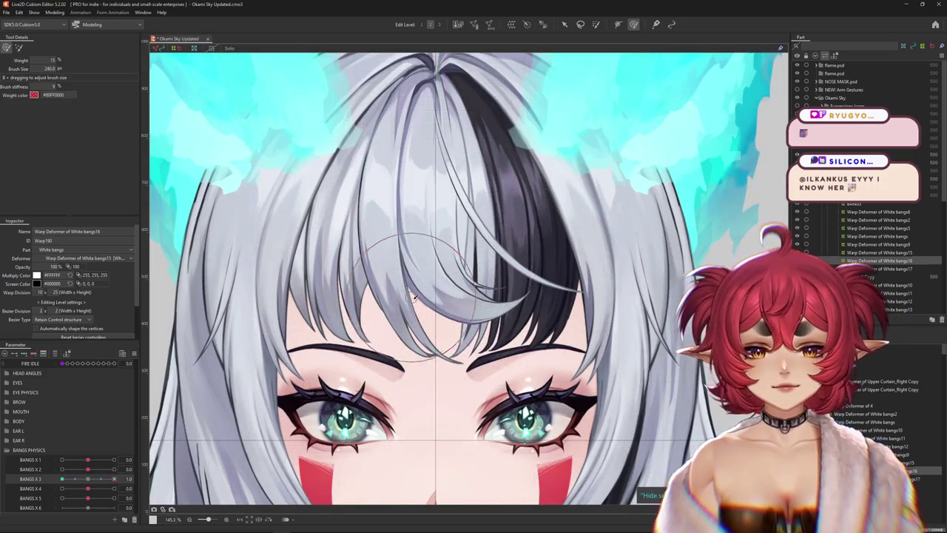
pyautogui.moveTo(473, 344); pyautogui.dragTo(673, 303)
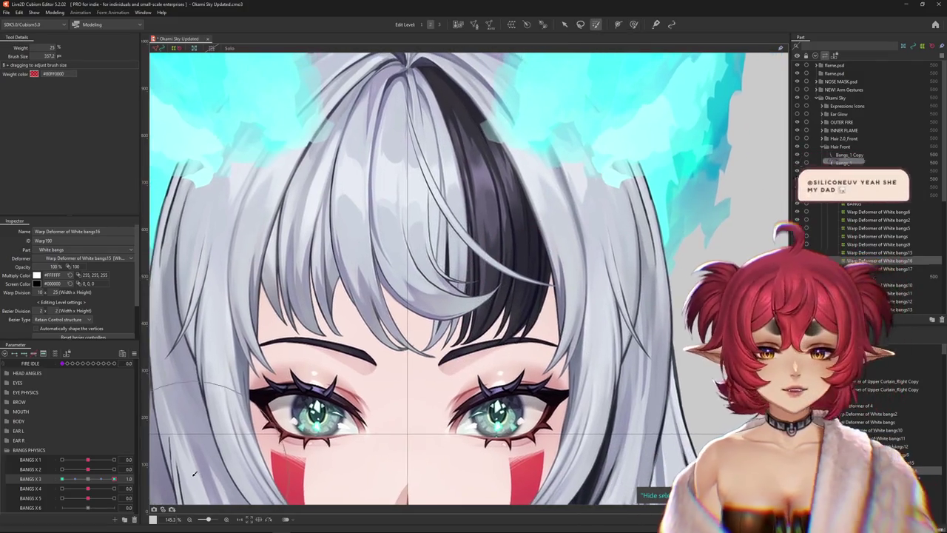
pyautogui.moveTo(119, 478); pyautogui.dragTo(76, 478)
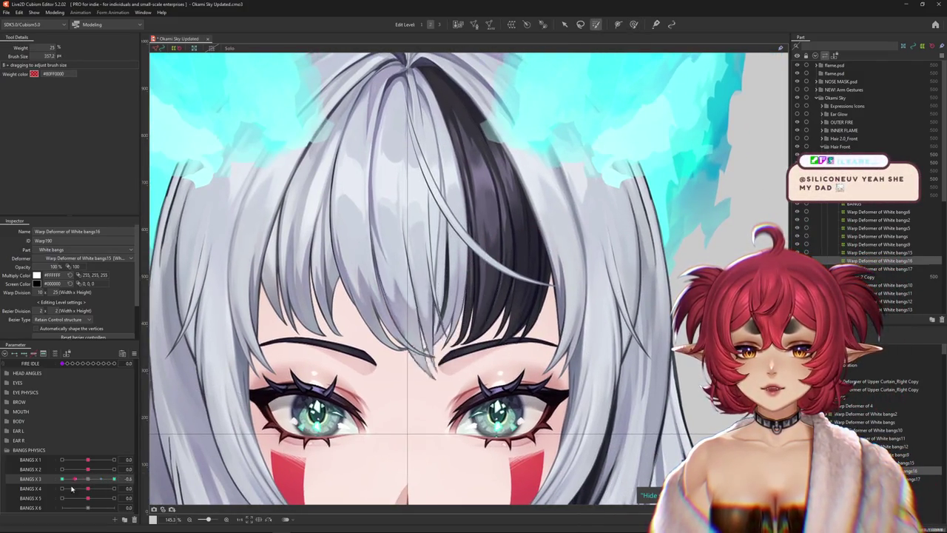
# With the Deform Brush, compare the bangs at BANGS X 3 = -1.0 against 0.0.
pyautogui.scroll(2, 588, 44)
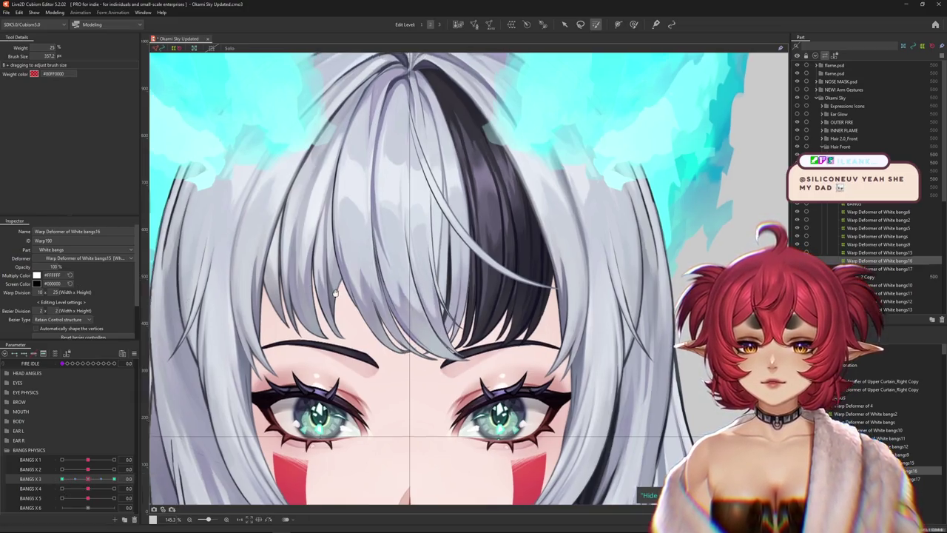
pyautogui.click(634, 25)
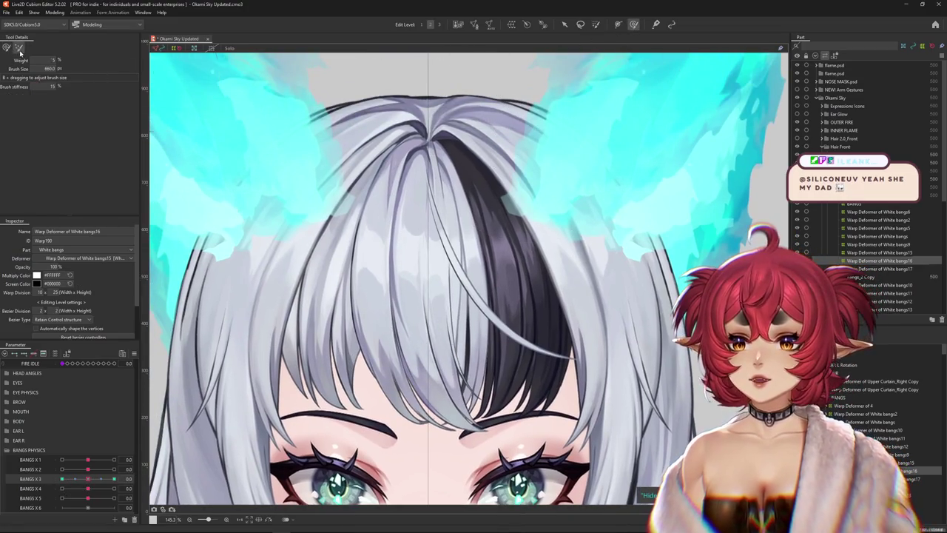
pyautogui.moveTo(288, 201); pyautogui.dragTo(306, 202)
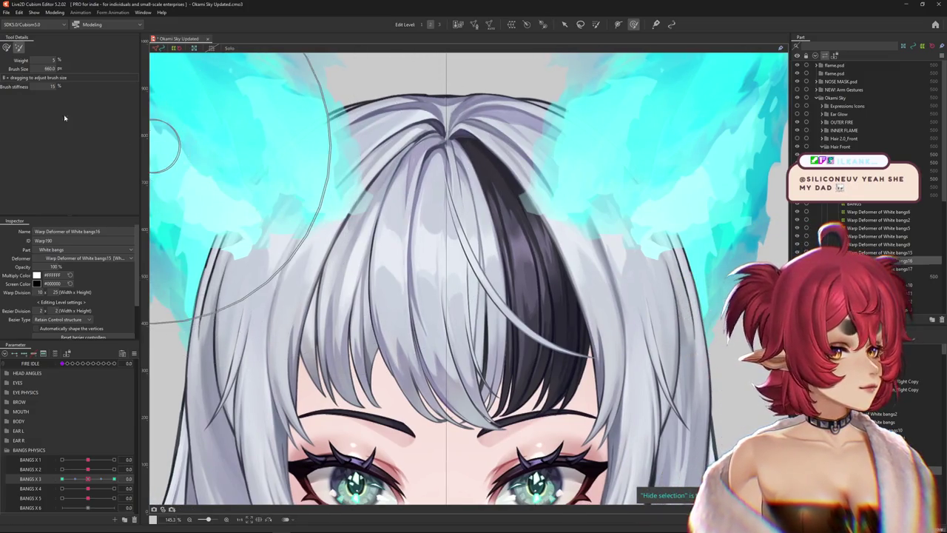
pyautogui.scroll(-3, 219, 177)
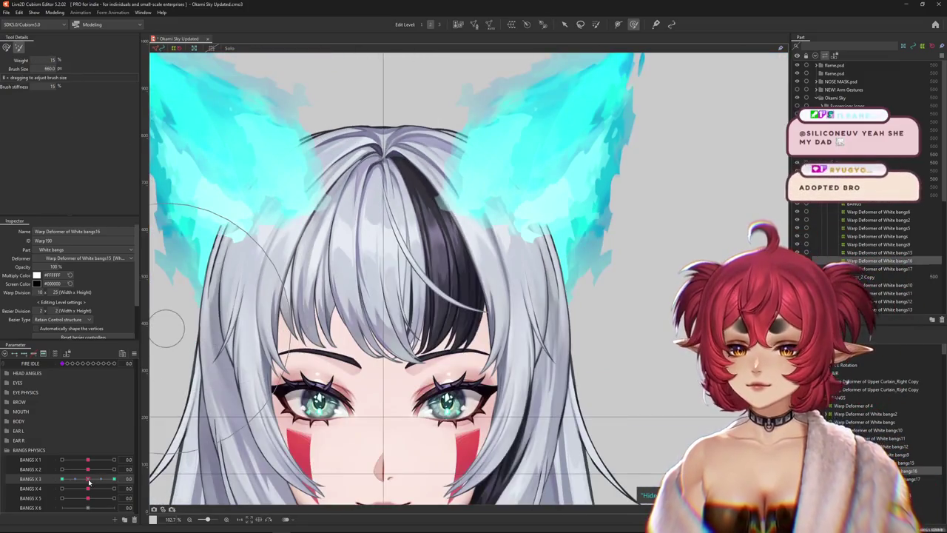
pyautogui.moveTo(89, 479); pyautogui.dragTo(62, 479)
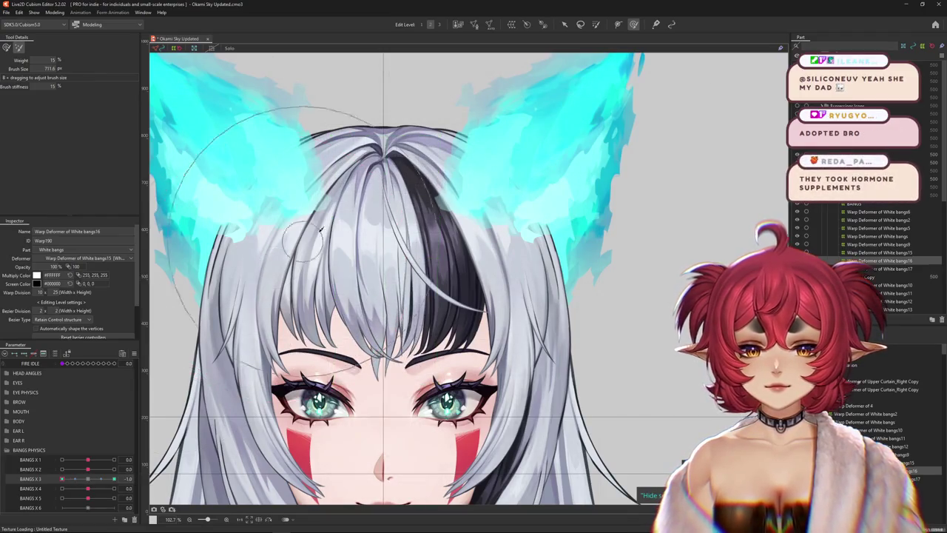
pyautogui.moveTo(387, 174); pyautogui.dragTo(436, 196)
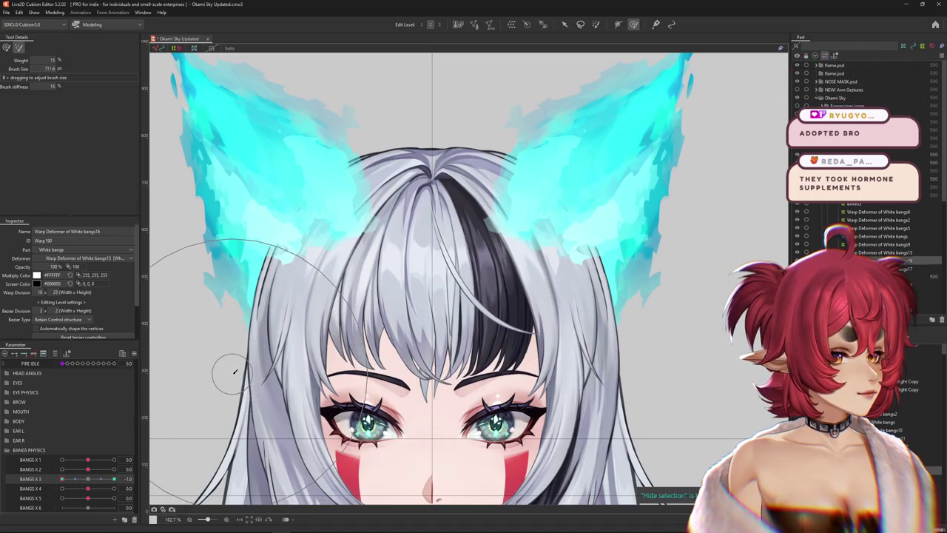
pyautogui.moveTo(62, 479); pyautogui.dragTo(89, 479)
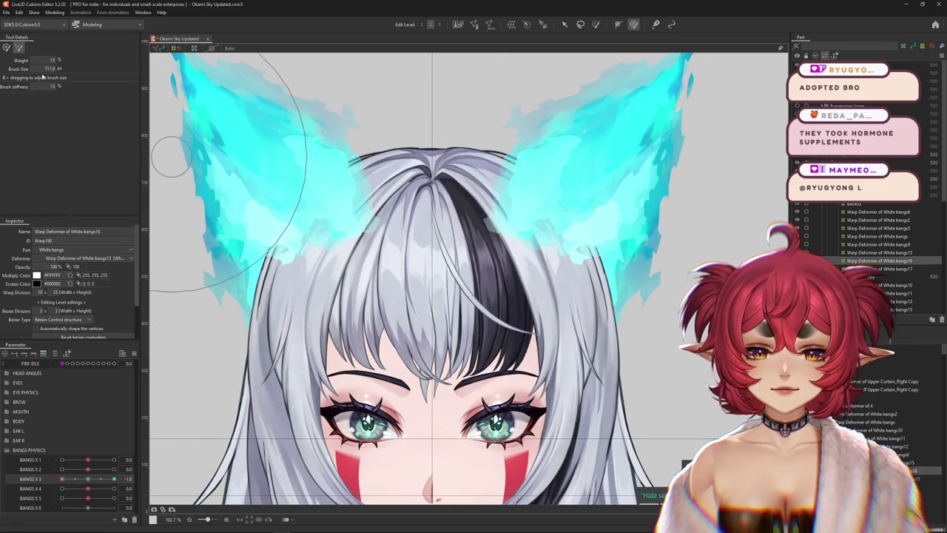
pyautogui.moveTo(111, 479); pyautogui.dragTo(78, 481)
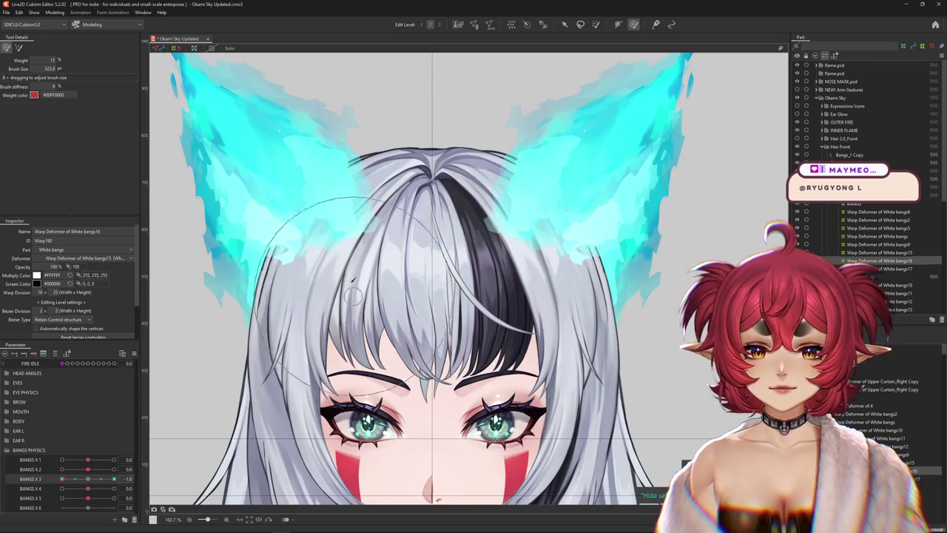
pyautogui.click(88, 479)
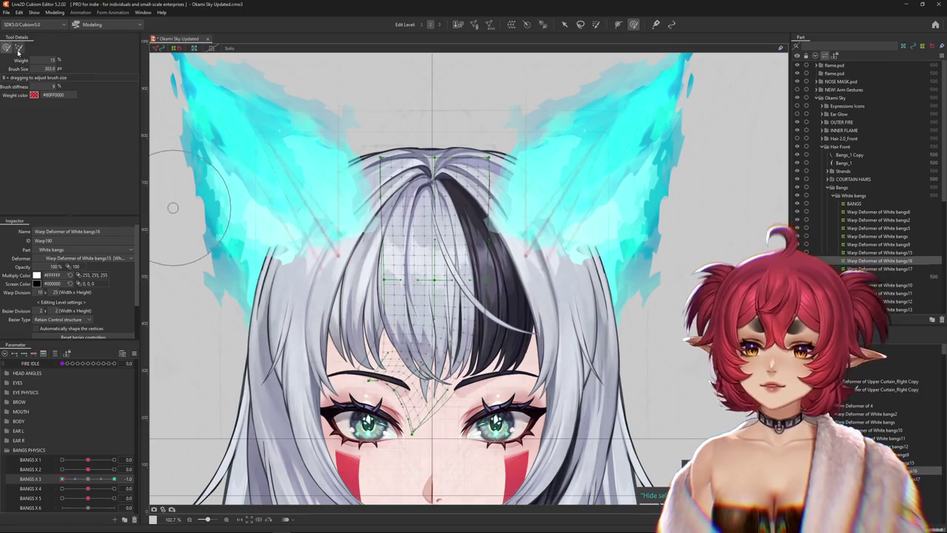
# Fine-tune the brush size and toggle the warp grid to judge the bangs at BANGS X 3 = -1.0.
pyautogui.moveTo(315, 363); pyautogui.dragTo(345, 320)
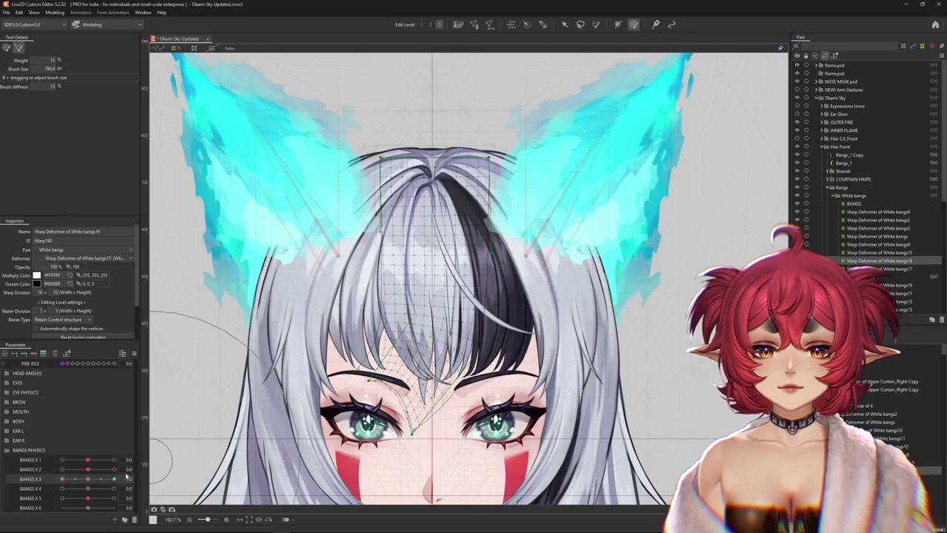
pyautogui.hotkey('ctrl', 'h')
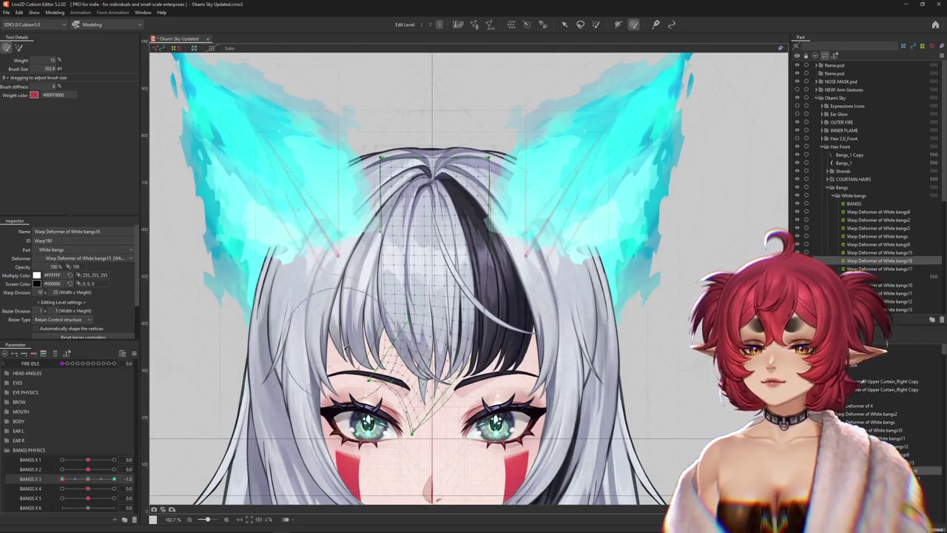
pyautogui.moveTo(345, 347); pyautogui.dragTo(382, 341)
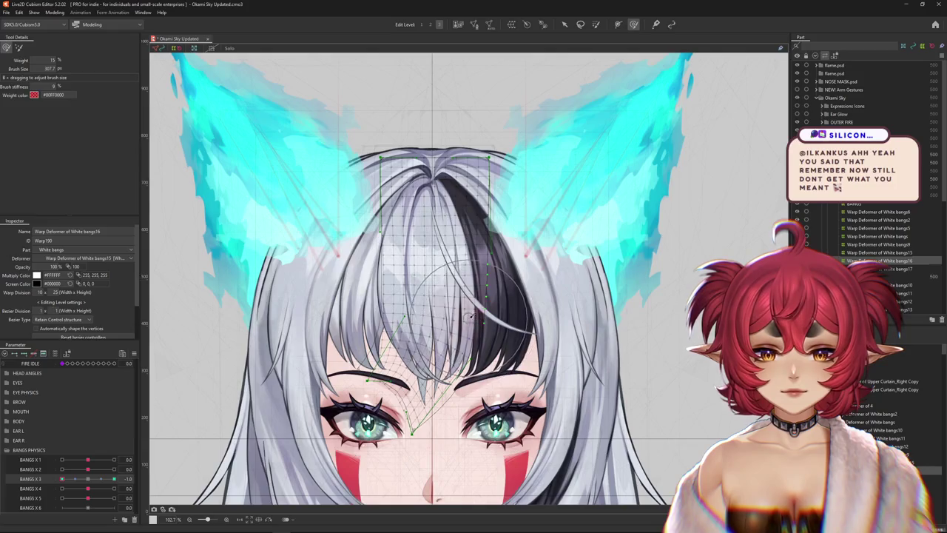
pyautogui.hotkey('ctrl', 'h')
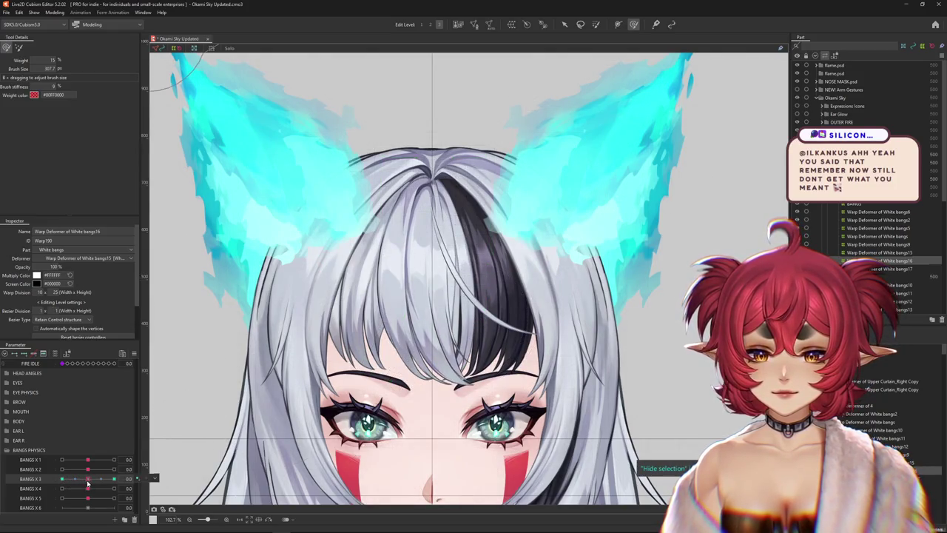
pyautogui.moveTo(87, 480); pyautogui.dragTo(62, 480)
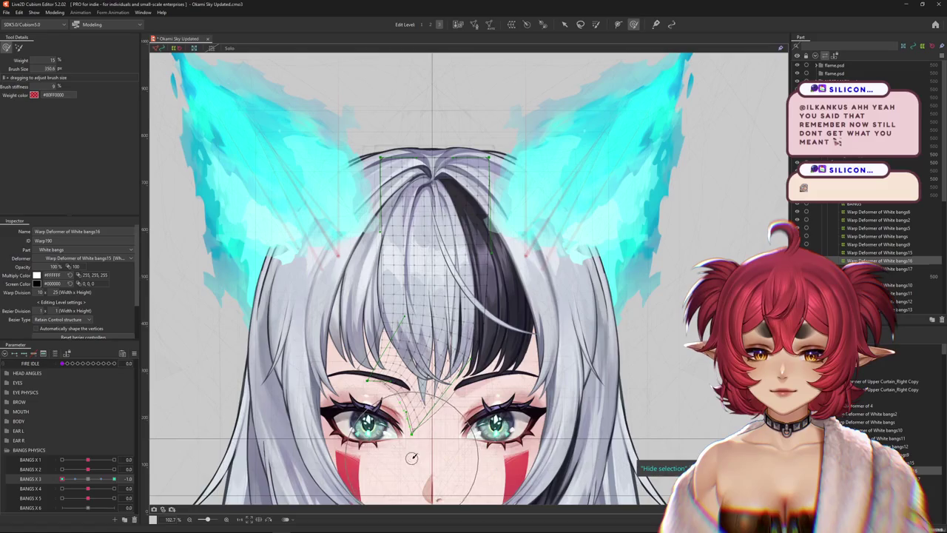
pyautogui.click(95, 479)
pyautogui.hotkey('ctrl', 'h')
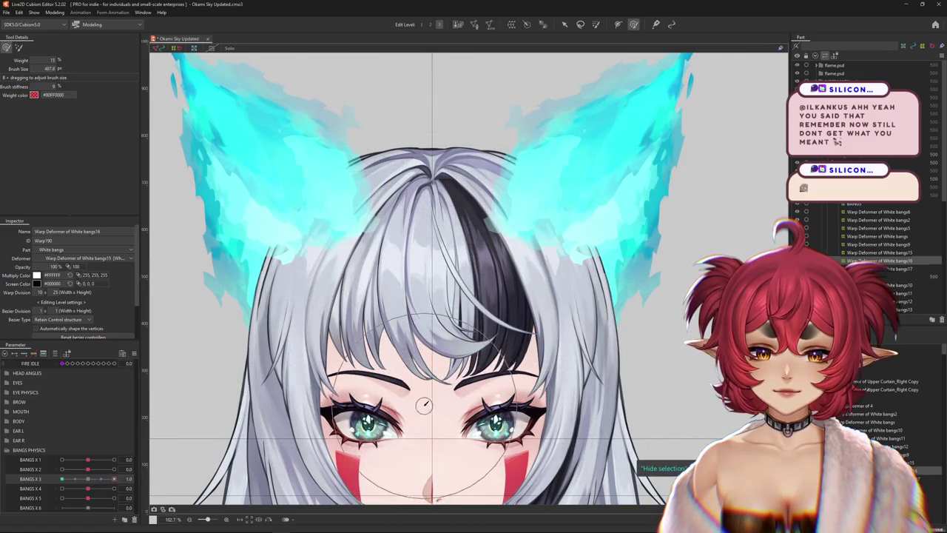
pyautogui.hotkey('ctrl', 'h')
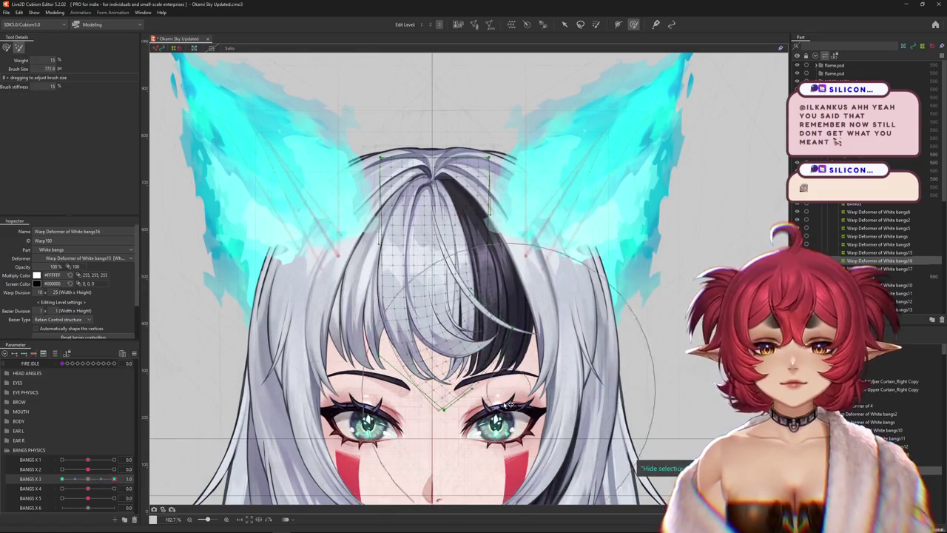
pyautogui.hotkey('ctrl', 'h')
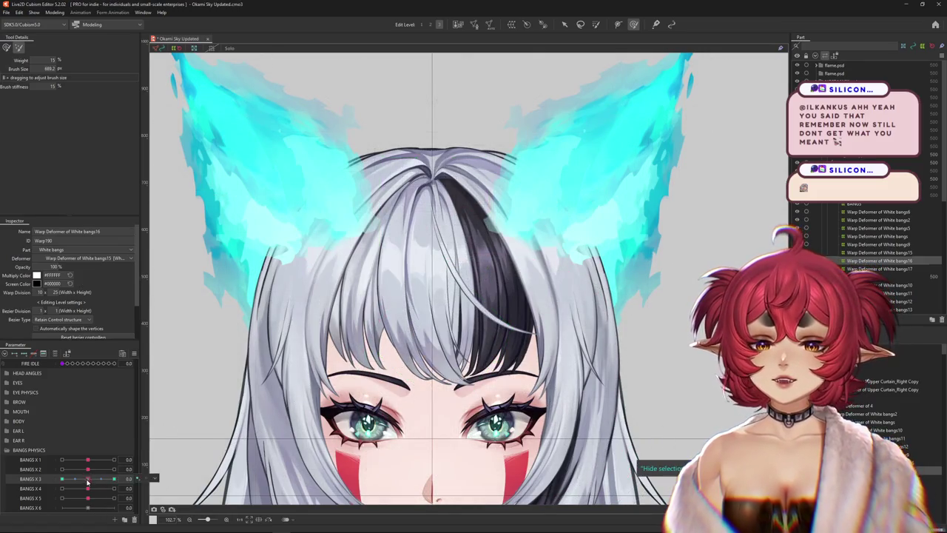
# Check the bangs at BANGS X 3 = 1.0, return to neutral, and set the brush to 25% weight.
pyautogui.scroll(3, 434, 285)
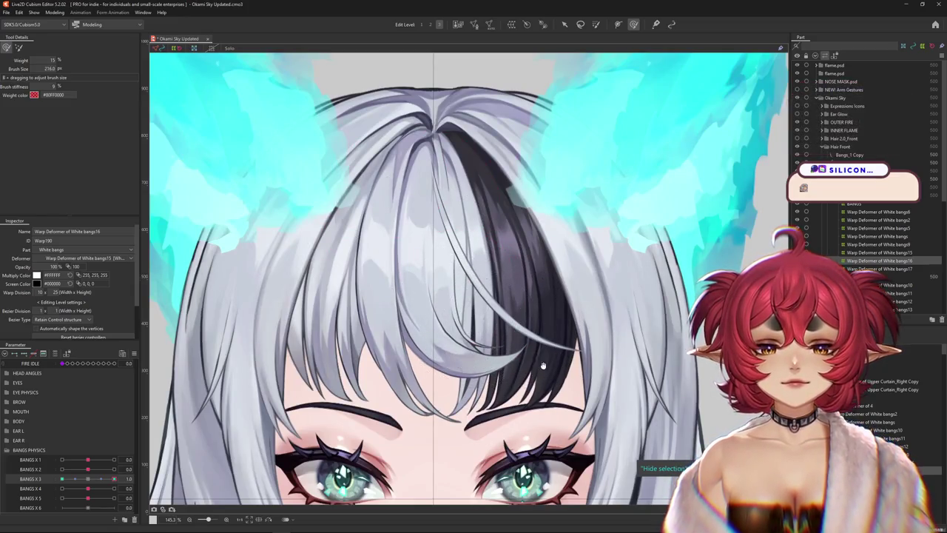
pyautogui.scroll(1, 488, 340)
pyautogui.scroll(-1, 526, 371)
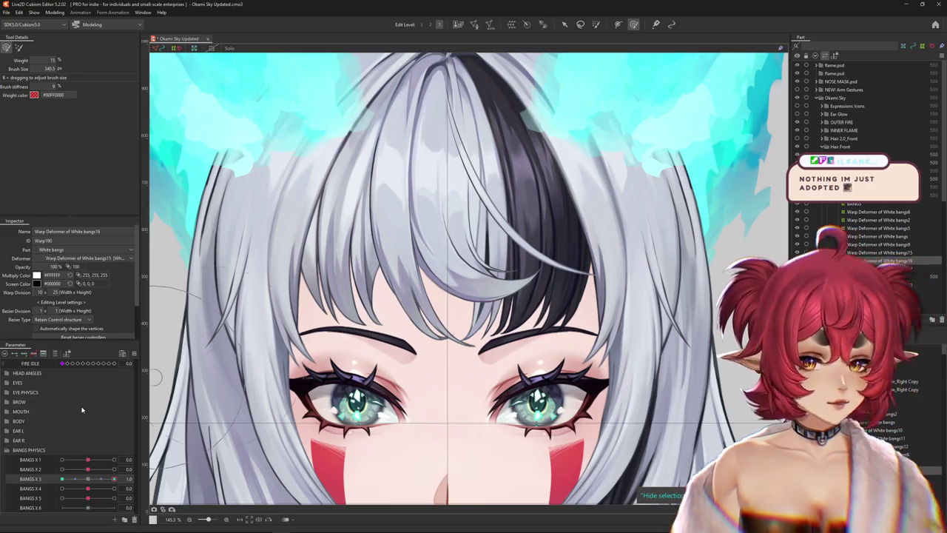
pyautogui.moveTo(406, 333); pyautogui.dragTo(382, 355)
pyautogui.scroll(-1, 382, 355)
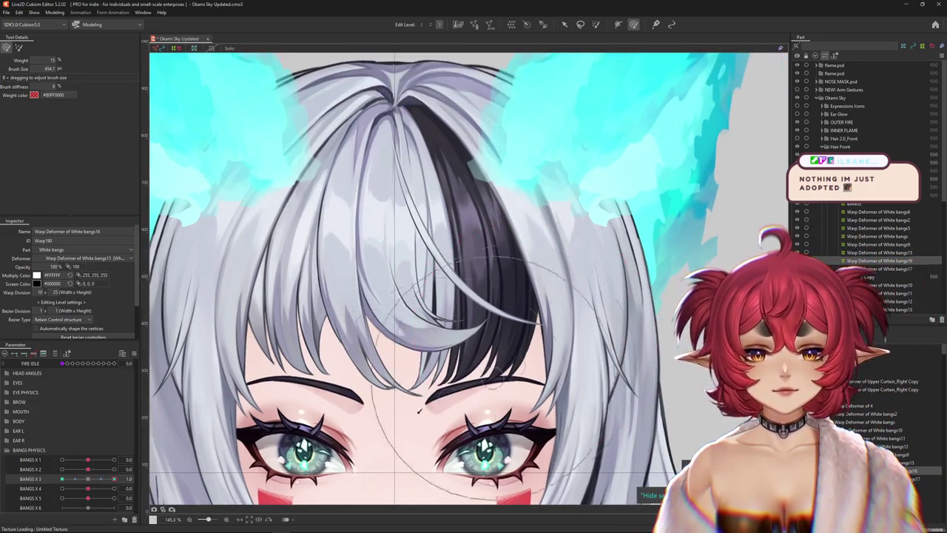
pyautogui.scroll(-1, 382, 355)
pyautogui.click(109, 479)
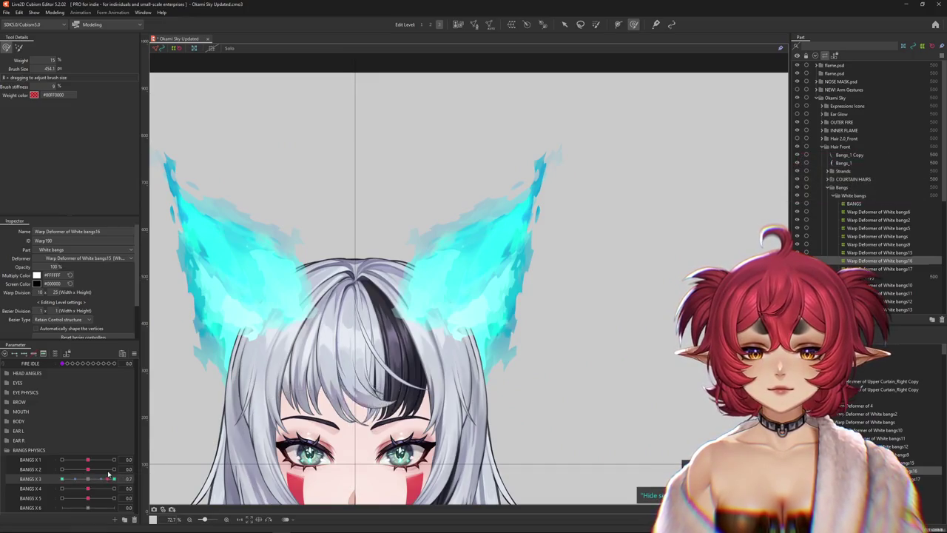
pyautogui.moveTo(242, 423); pyautogui.dragTo(277, 401)
pyautogui.click(114, 479)
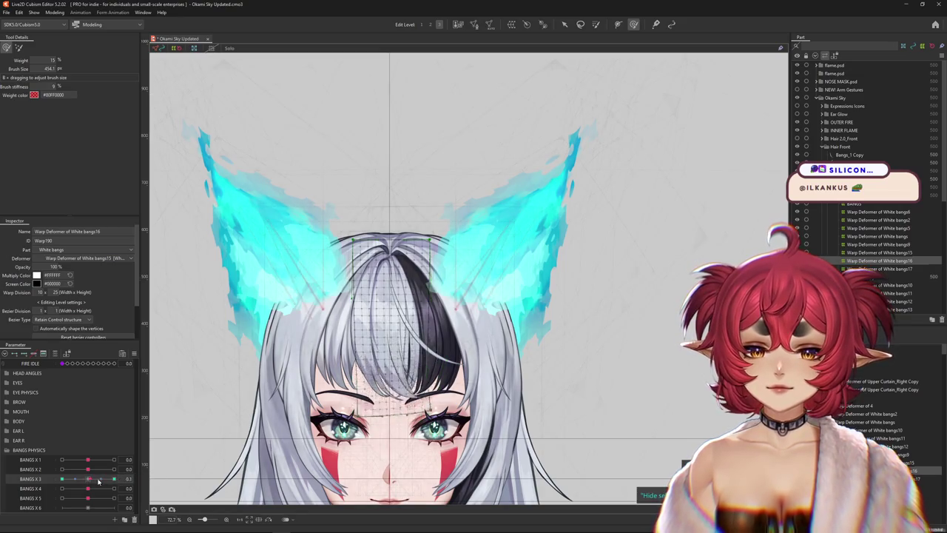
pyautogui.moveTo(94, 479); pyautogui.dragTo(88, 479)
pyautogui.click(596, 24)
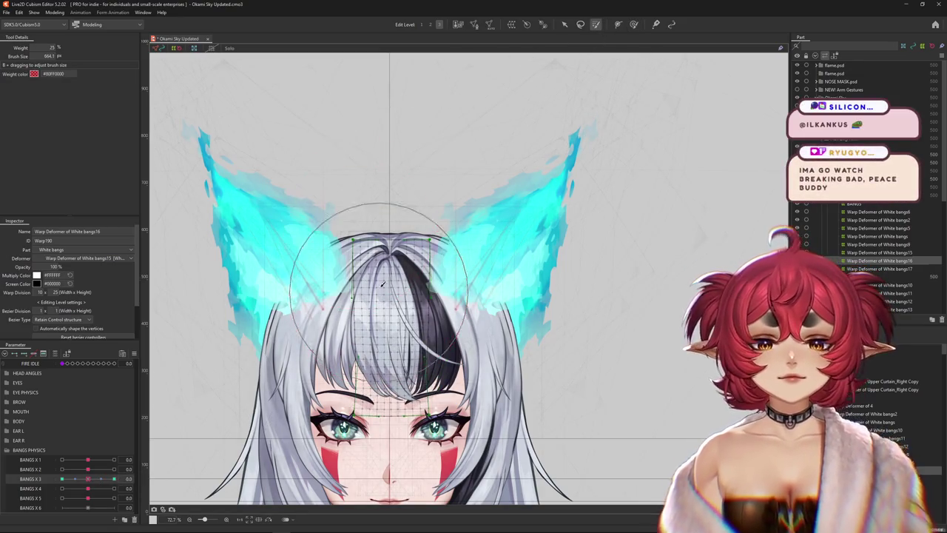
# Paint weight over the top of the bangs and test BANGS X 3 at its maximum and minimum.
pyautogui.moveTo(391, 273); pyautogui.dragTo(392, 303)
pyautogui.click(114, 480)
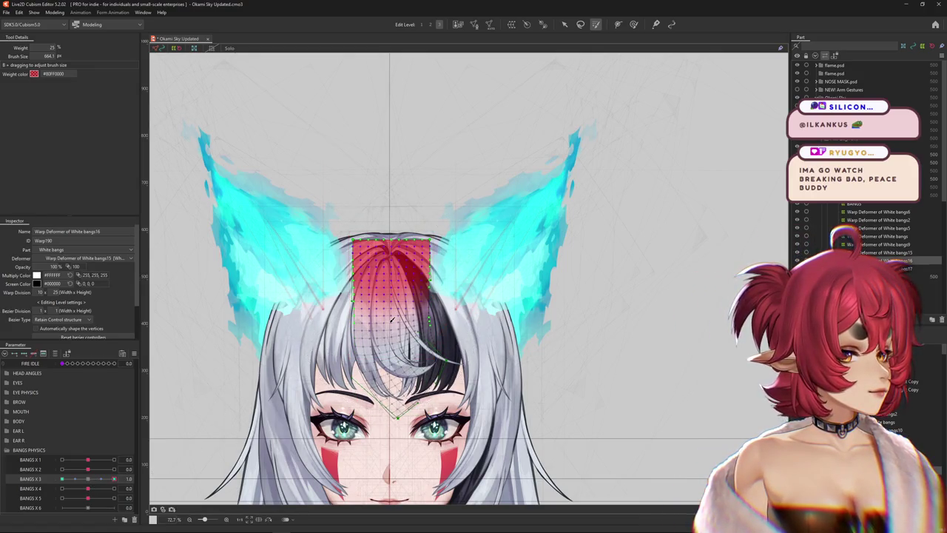
pyautogui.scroll(5, 347, 340)
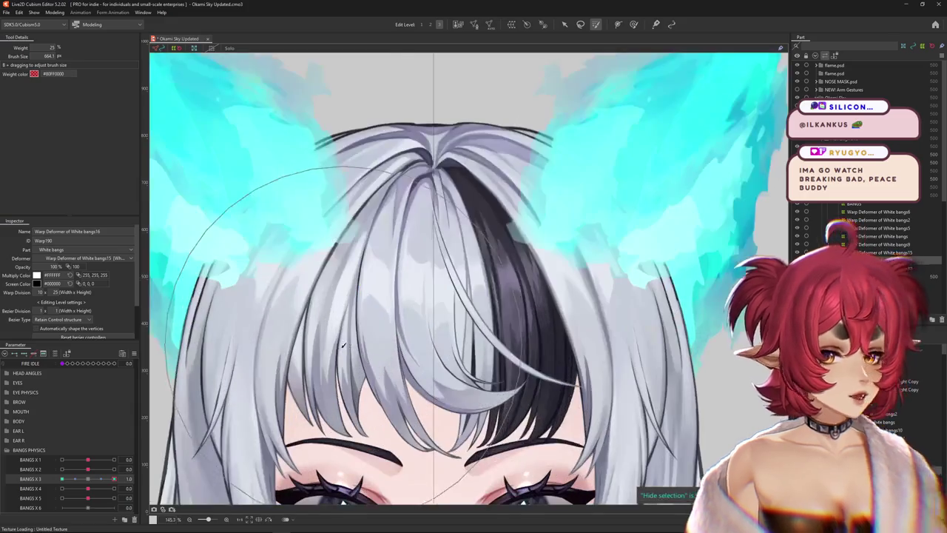
pyautogui.moveTo(96, 481); pyautogui.dragTo(16, 482)
pyautogui.scroll(-2, 376, 187)
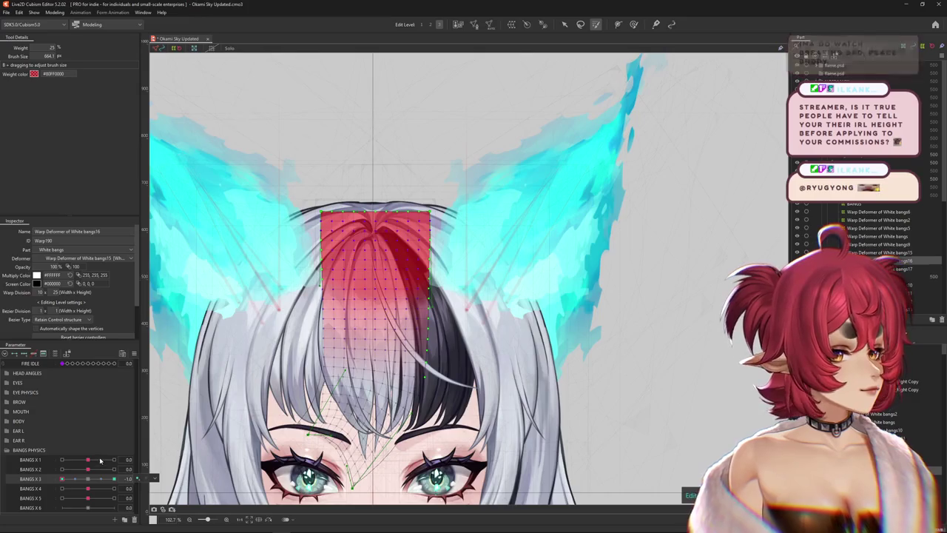
# Preview the BANGS X 3 sway with overlays hidden, add more top weight, and recheck at 1.0.
pyautogui.hotkey('ctrl', 'h')
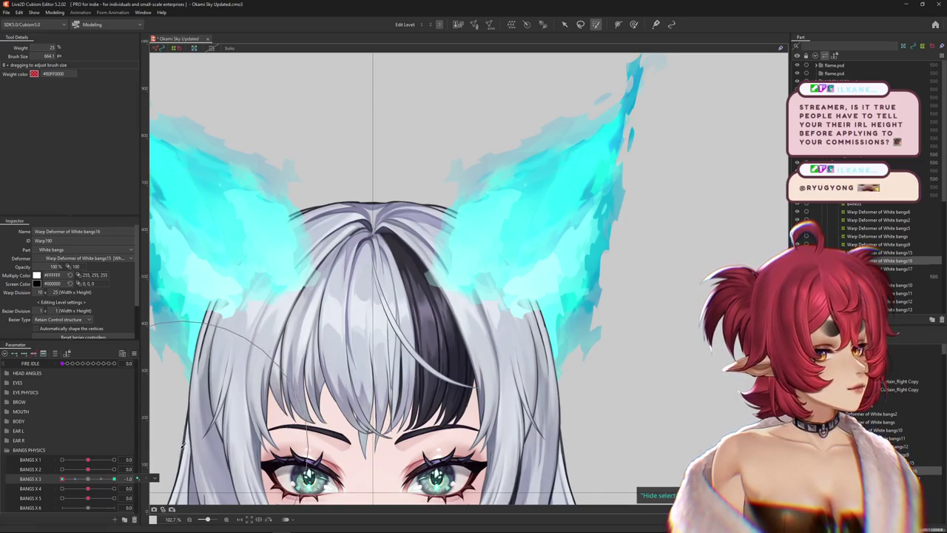
pyautogui.moveTo(113, 479); pyautogui.dragTo(90, 482)
pyautogui.hotkey('ctrl', 'h')
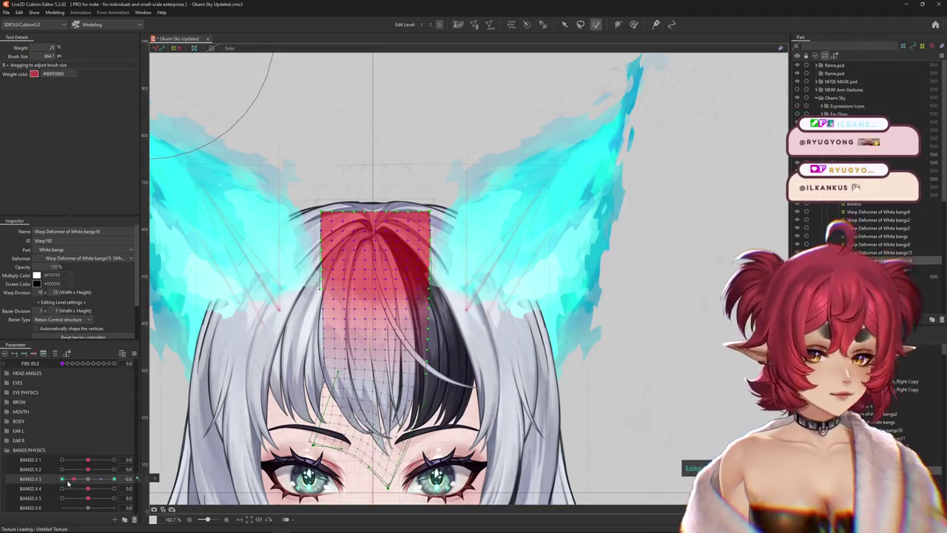
pyautogui.hotkey('ctrl', 'h')
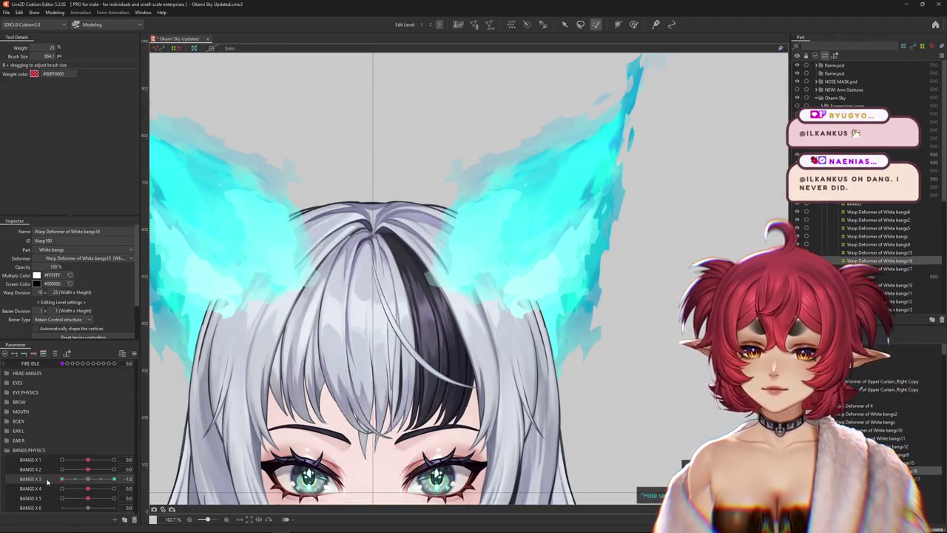
pyautogui.moveTo(103, 479); pyautogui.dragTo(90, 477)
pyautogui.hotkey('ctrl', 'h')
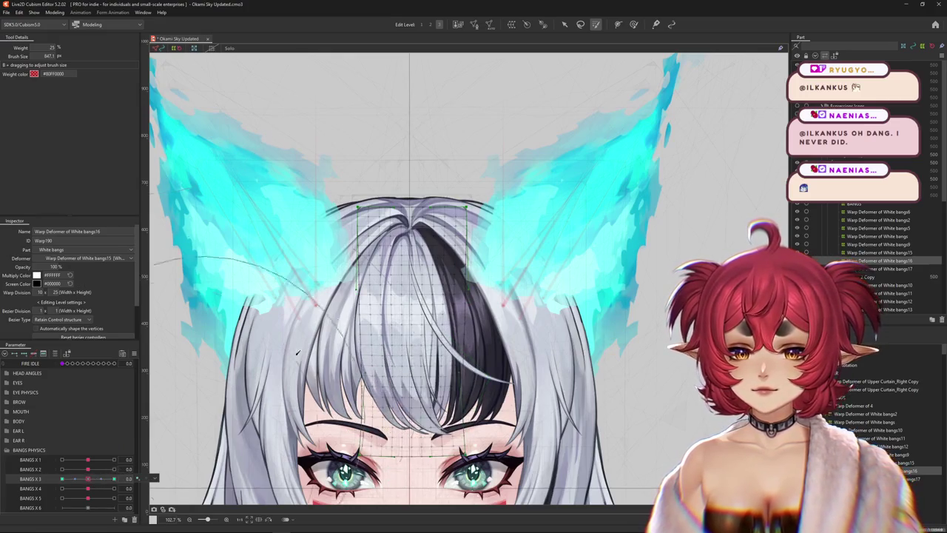
pyautogui.click(403, 214)
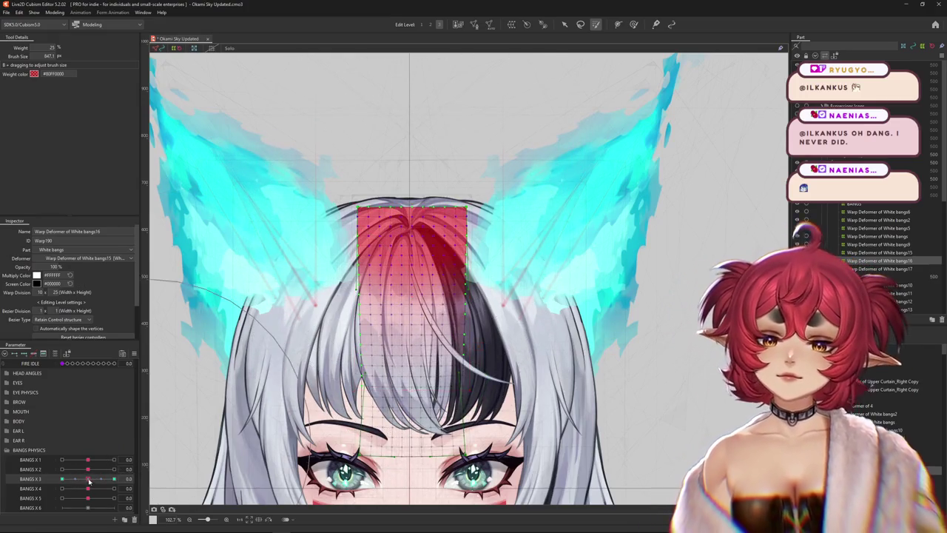
pyautogui.moveTo(89, 481); pyautogui.dragTo(114, 480)
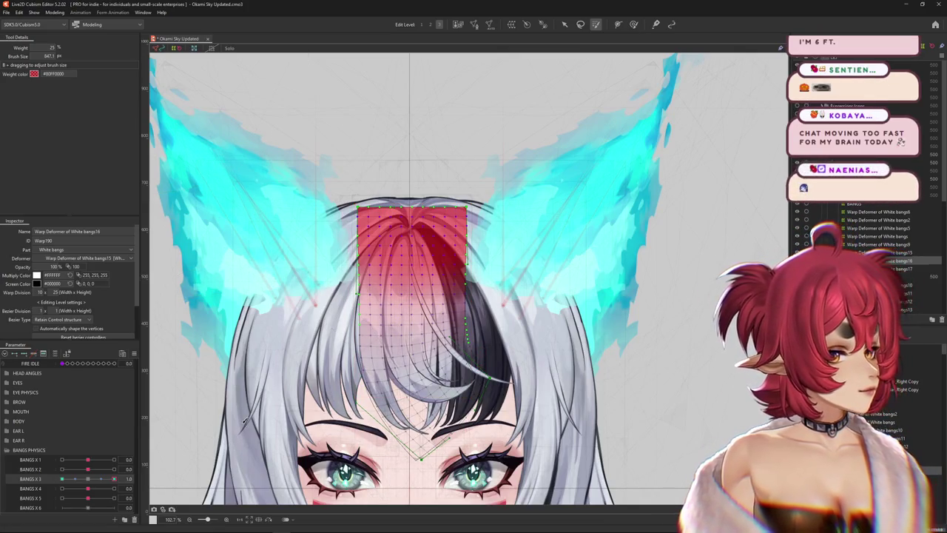
pyautogui.hotkey('ctrl', 'h')
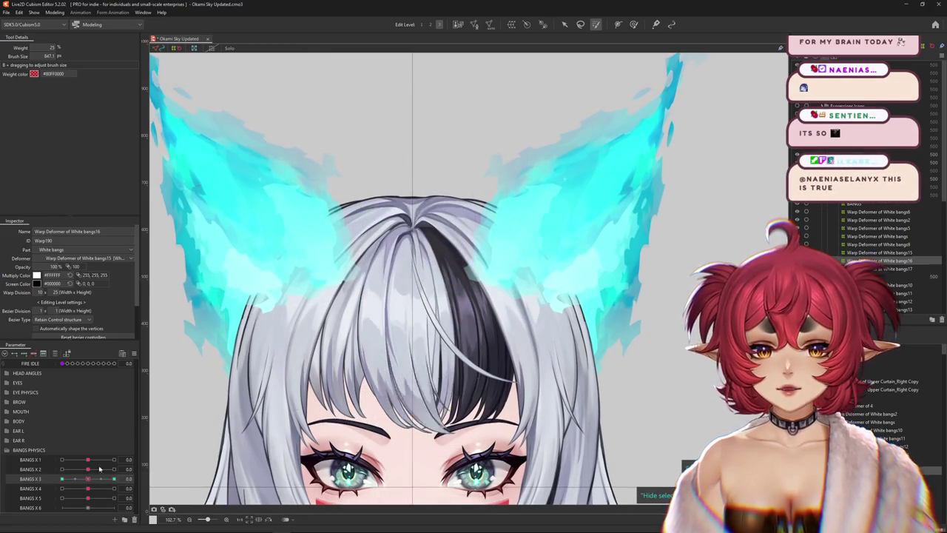
# Scrub BANGS X 3, BANGS X 2 and BANGS X 4 to preview the bangs sway, resetting BANGS X 2 to neutral.
pyautogui.moveTo(114, 479)
pyautogui.mouseDown()
pyautogui.moveTo(74, 480)
pyautogui.moveTo(160, 468)
pyautogui.mouseUp()
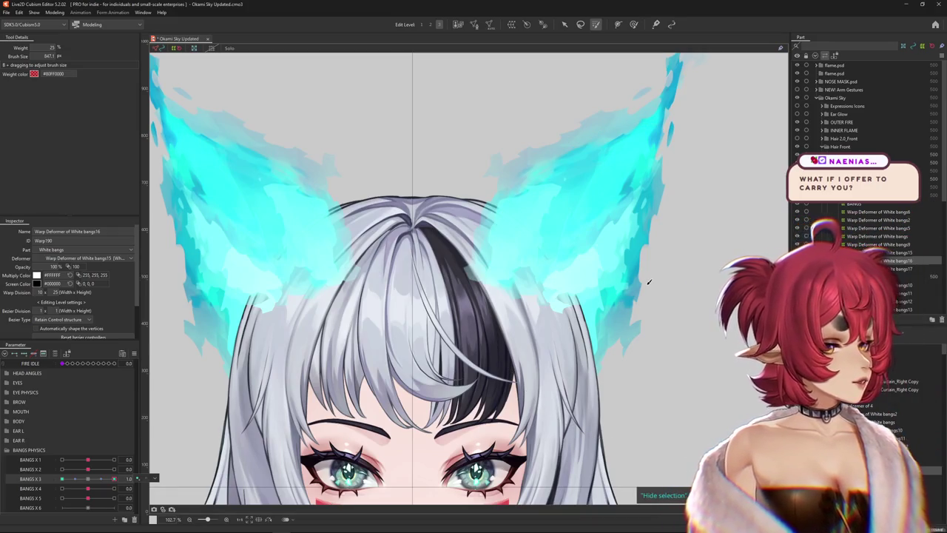
pyautogui.scroll(-2, 554, 274)
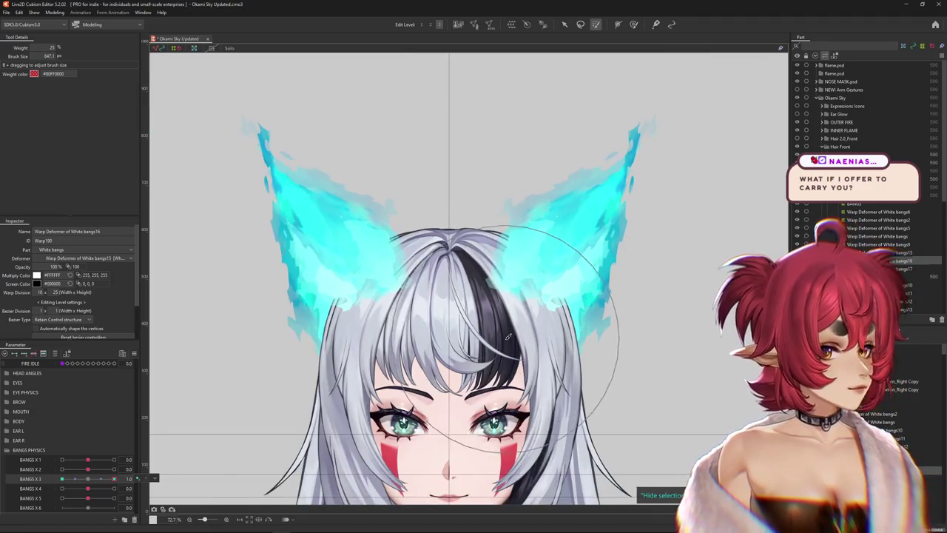
pyautogui.scroll(2, 462, 272)
pyautogui.scroll(-1, 462, 272)
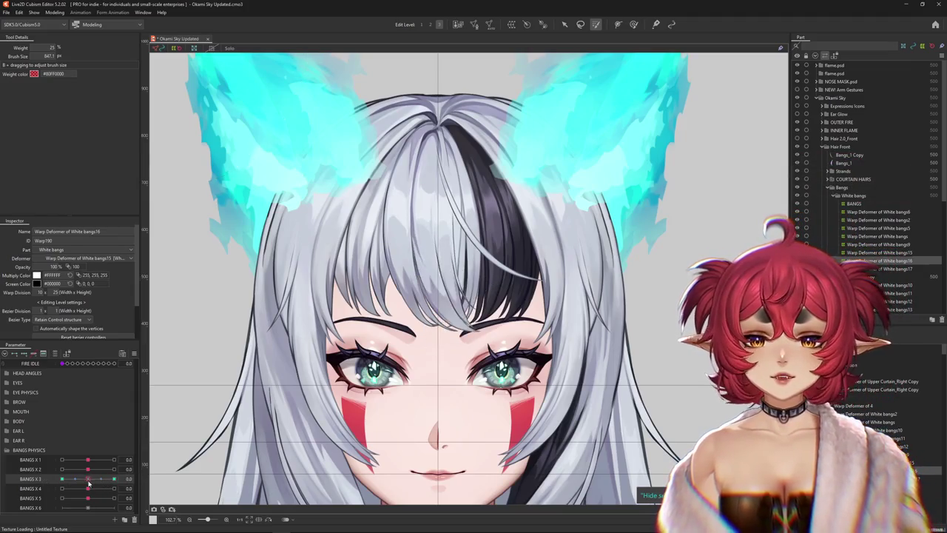
pyautogui.moveTo(88, 469); pyautogui.dragTo(94, 469)
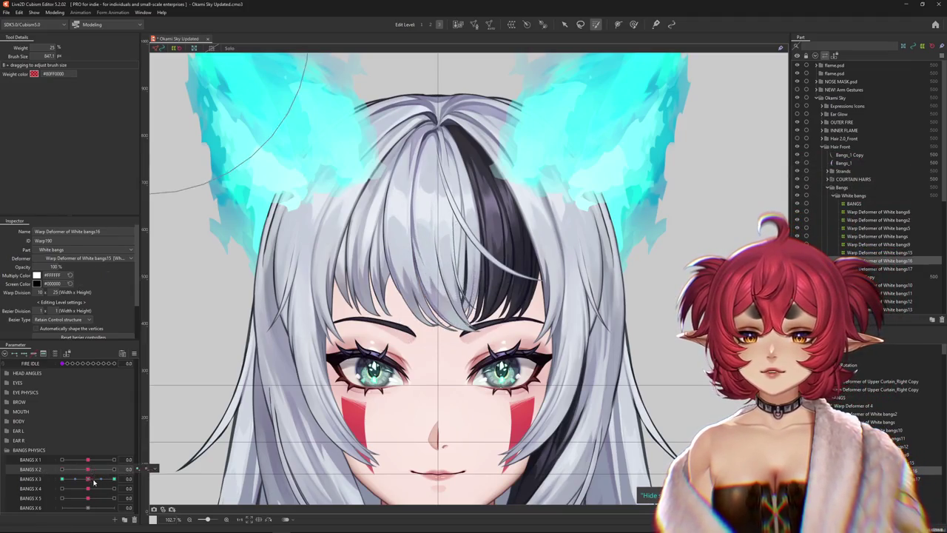
pyautogui.click(94, 479)
pyautogui.moveTo(93, 489)
pyautogui.mouseDown()
pyautogui.moveTo(125, 488)
pyautogui.moveTo(87, 480)
pyautogui.mouseUp()
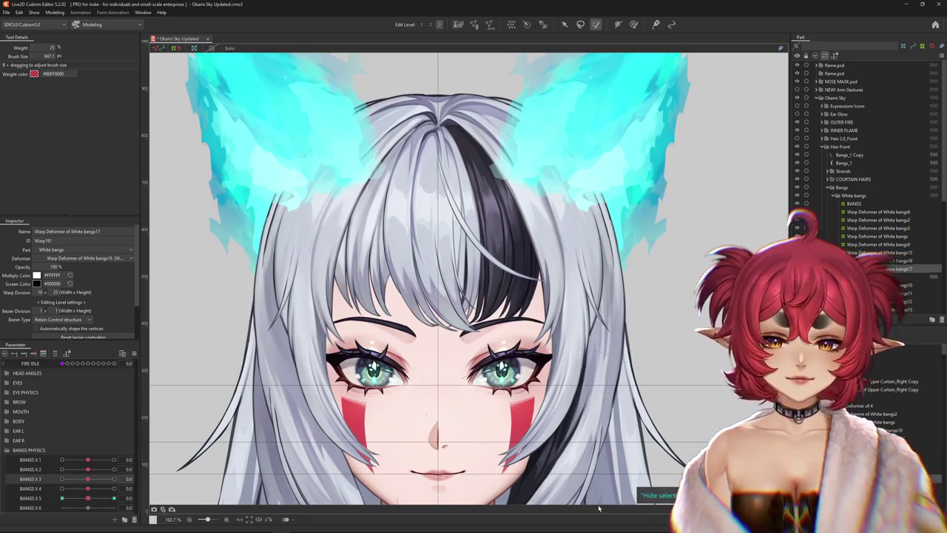
# Reassign White bangs17's sway keys from BANGS X 5 to BANGS X 4 and verify at 1.0.
pyautogui.click(115, 497)
pyautogui.click(129, 488)
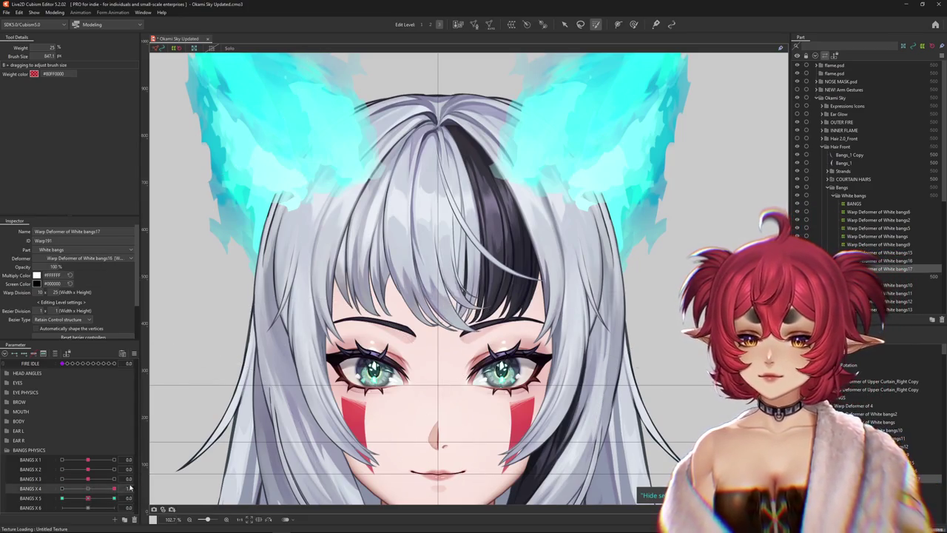
pyautogui.moveTo(88, 497); pyautogui.dragTo(78, 502)
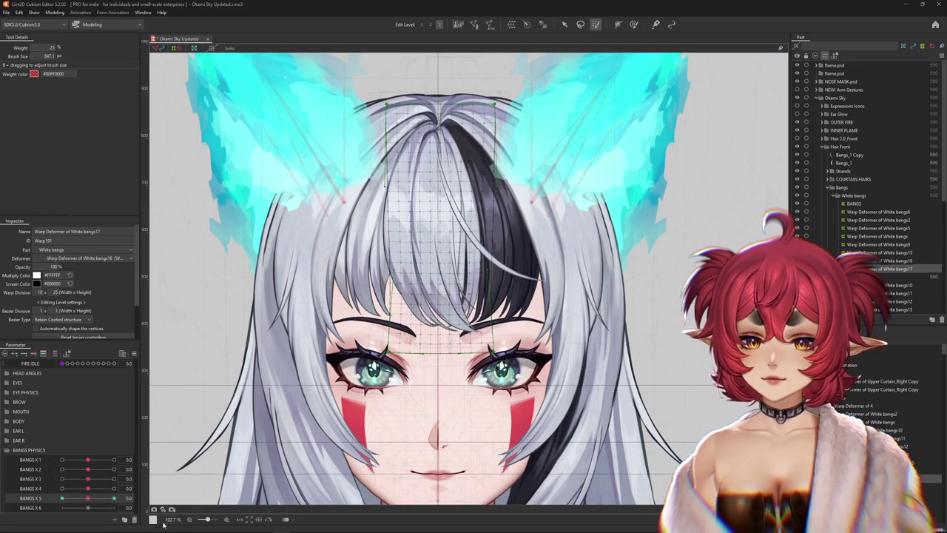
pyautogui.scroll(-5, 407, 284)
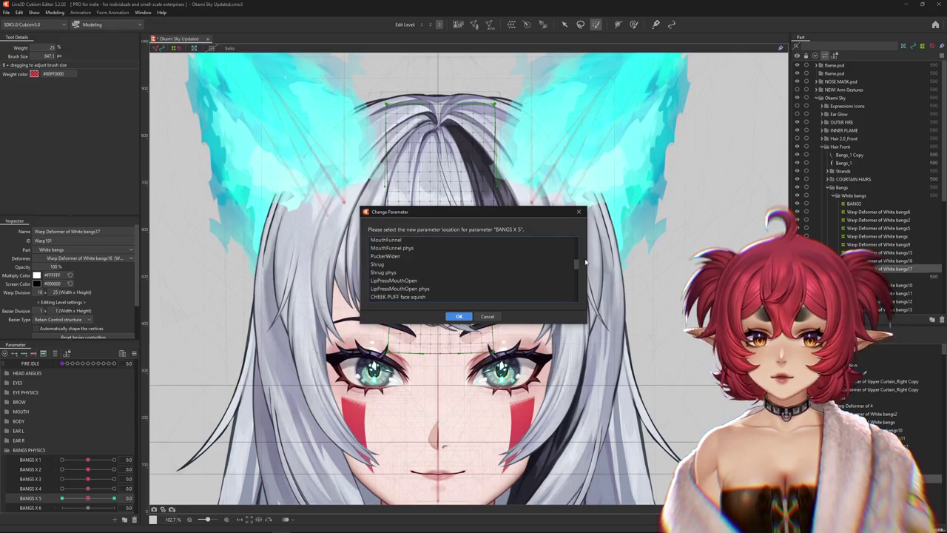
pyautogui.moveTo(577, 269); pyautogui.dragTo(574, 309)
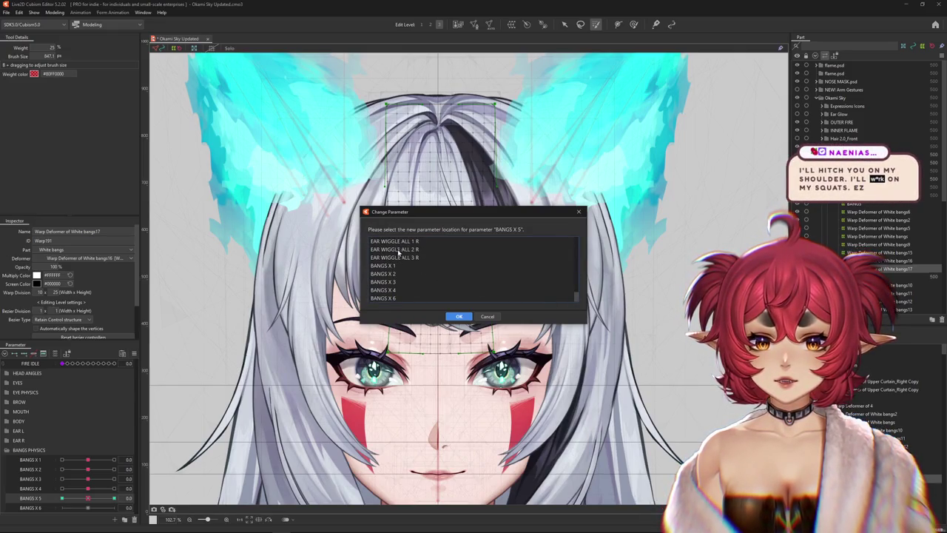
pyautogui.doubleClick(391, 290)
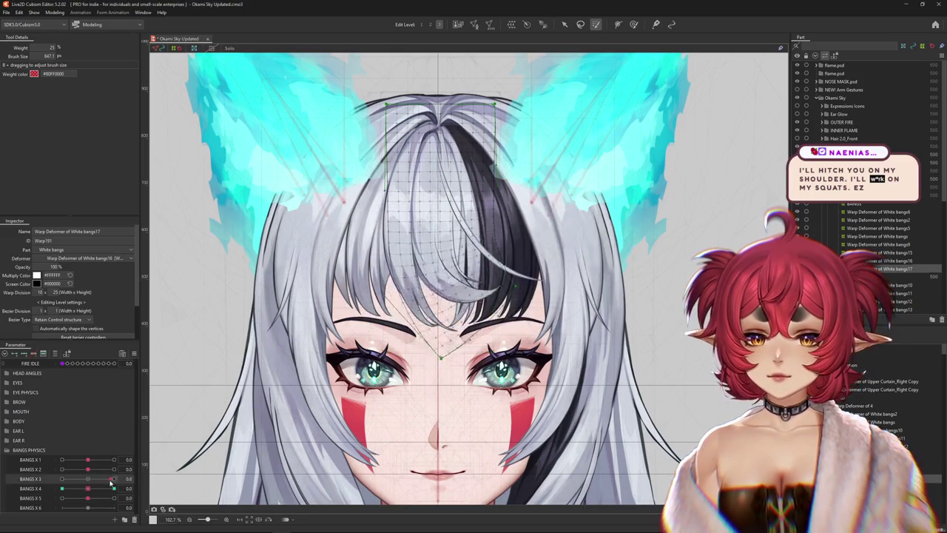
pyautogui.moveTo(88, 489)
pyautogui.mouseDown()
pyautogui.moveTo(114, 490)
pyautogui.moveTo(83, 504)
pyautogui.mouseUp()
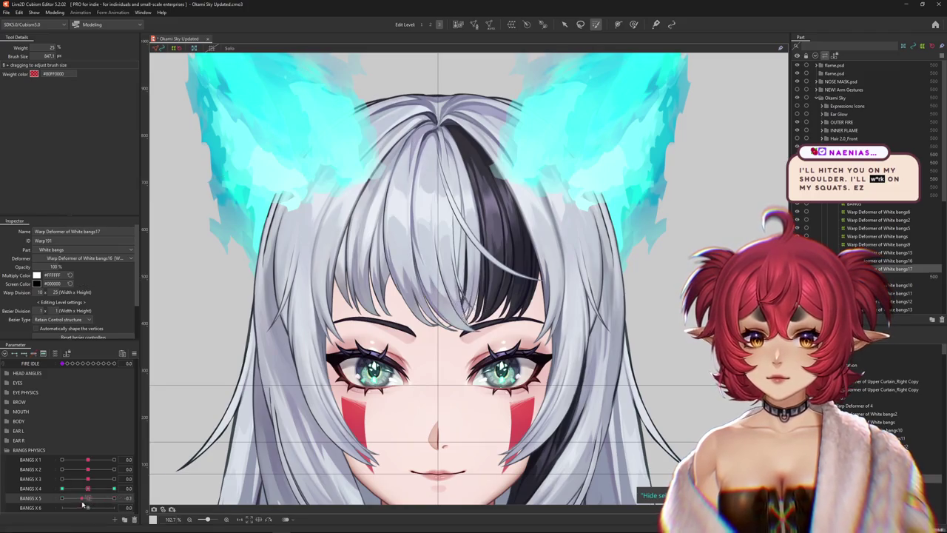
pyautogui.scroll(2, 444, 296)
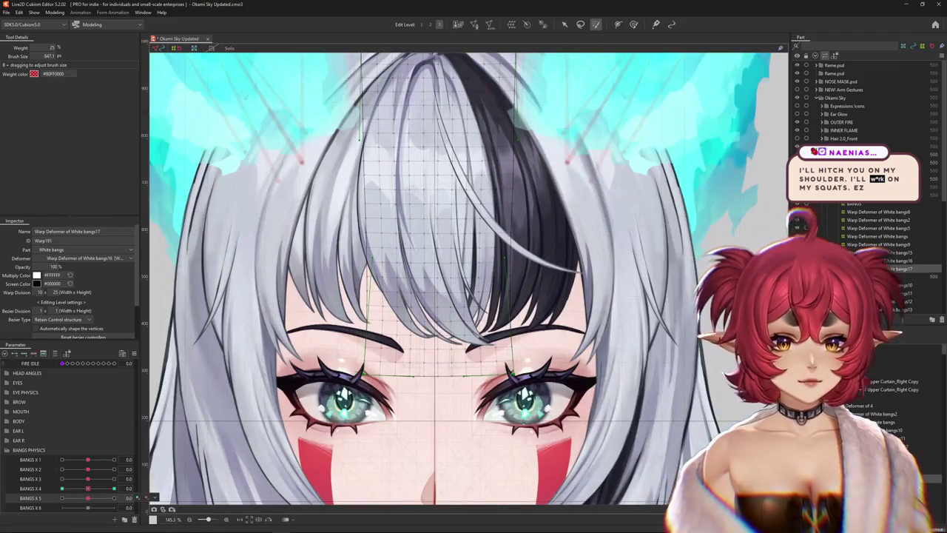
# At BANGS X 5 = 1.0, bend the Bangs_2 Copy tip right using Temporary deform in path mode.
pyautogui.click(399, 185)
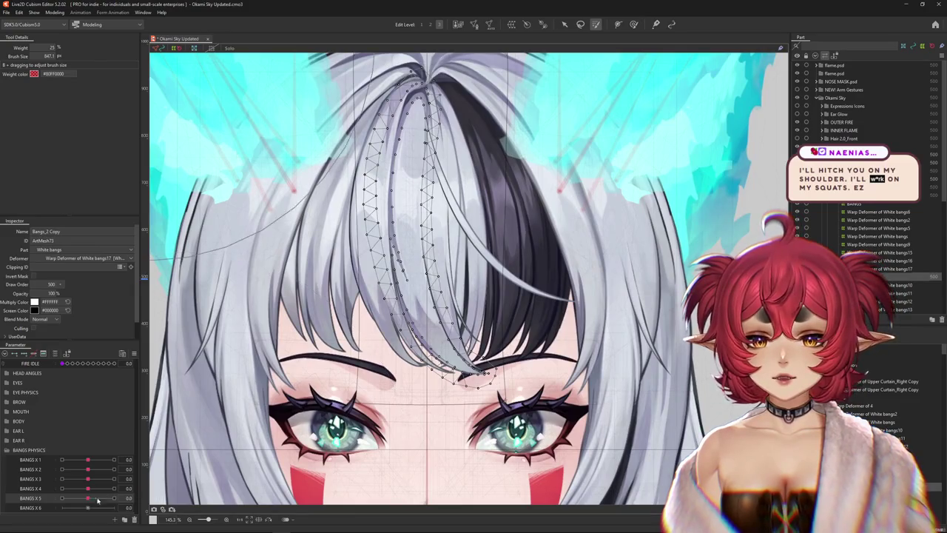
pyautogui.click(88, 499)
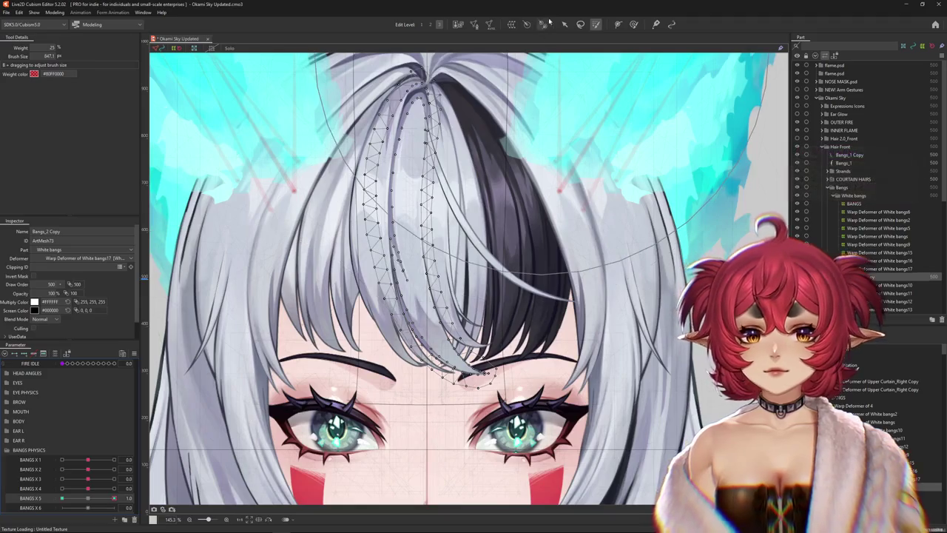
pyautogui.press('v')
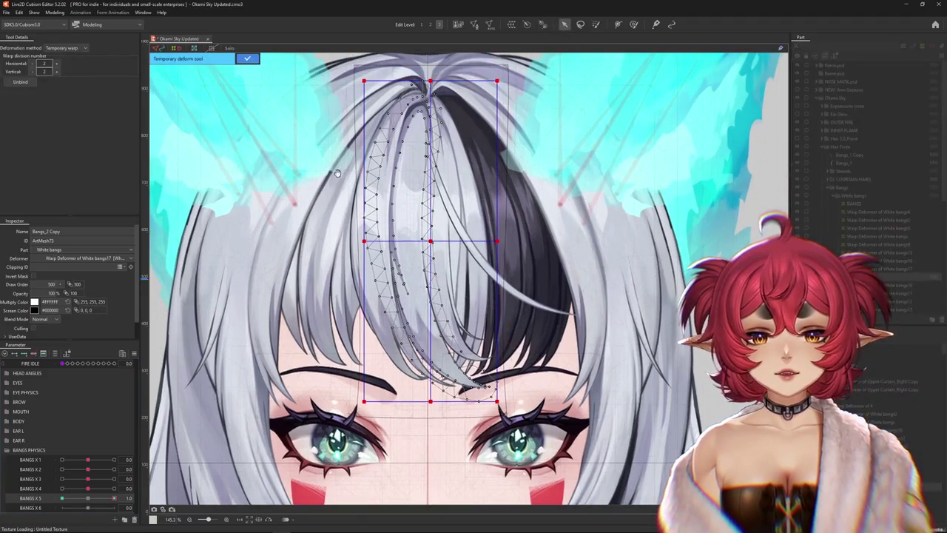
pyautogui.press('q')
pyautogui.click(63, 47)
pyautogui.click(61, 102)
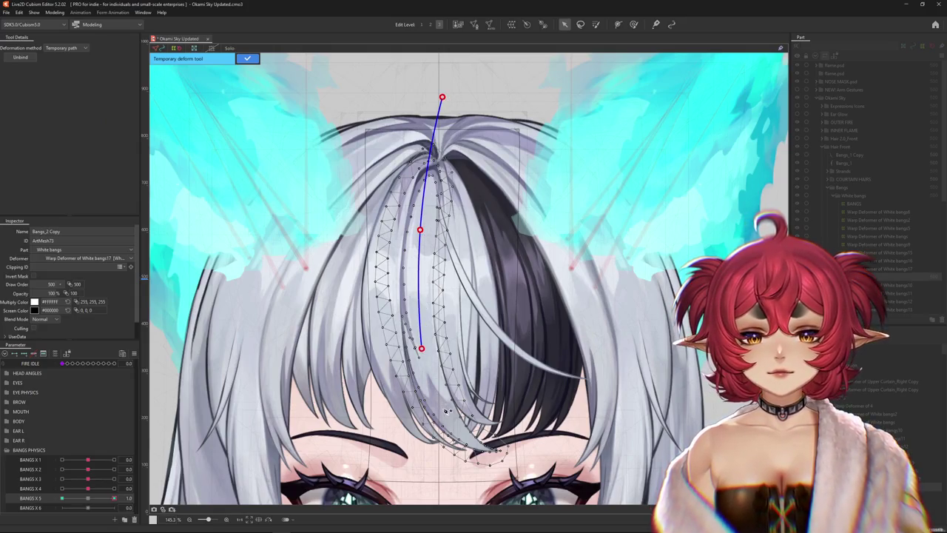
pyautogui.click(537, 458)
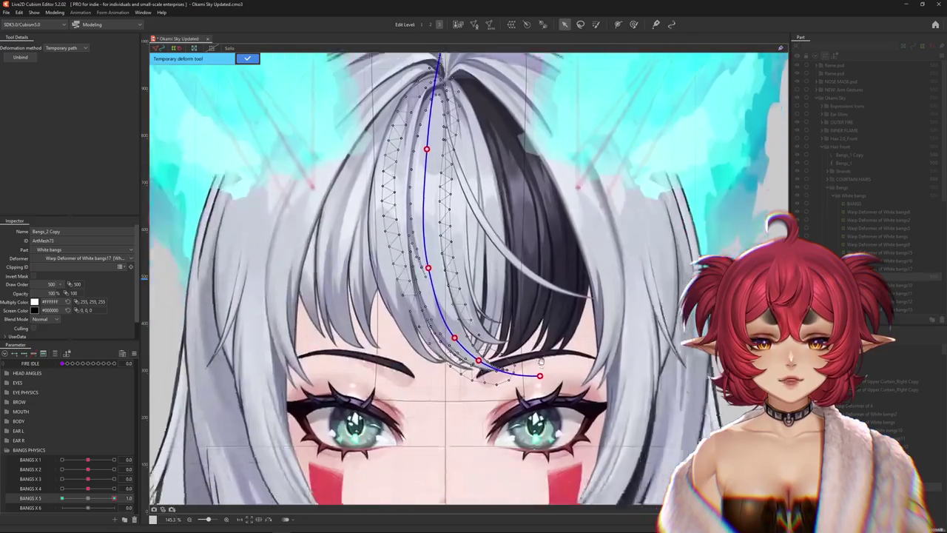
pyautogui.scroll(3, 537, 459)
pyautogui.moveTo(539, 366); pyautogui.dragTo(537, 313)
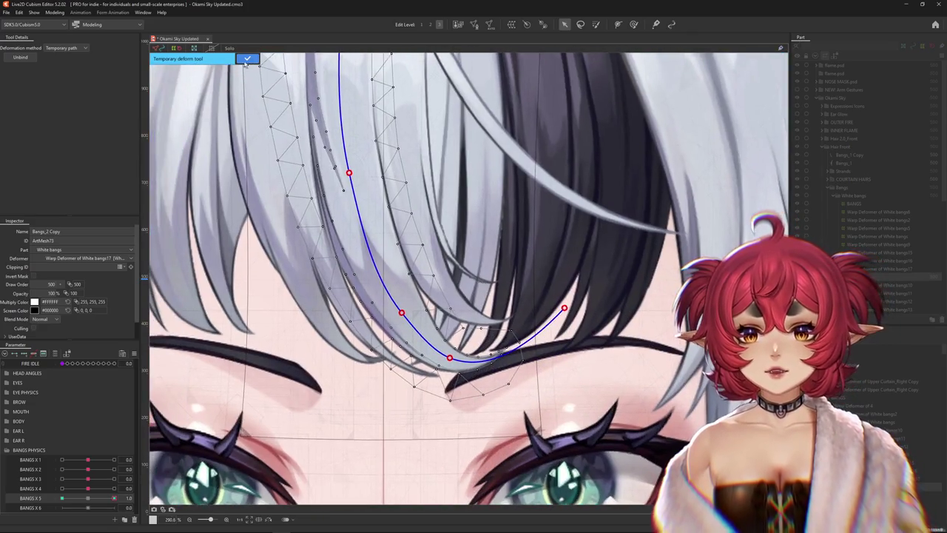
pyautogui.press('Return')
# Switch to the Deform Brush and adjust its size over the hair tips.
pyautogui.click(634, 24)
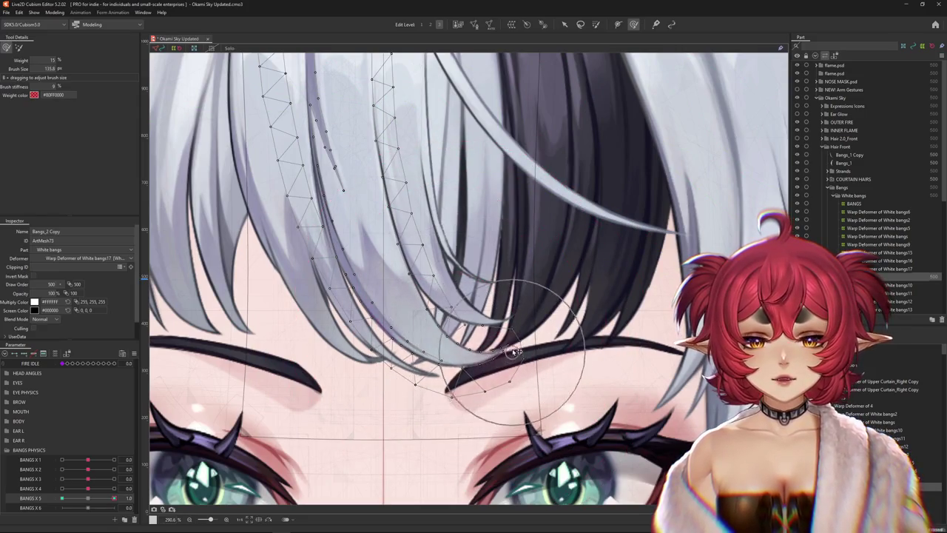
pyautogui.moveTo(467, 362); pyautogui.dragTo(540, 259)
pyautogui.moveTo(399, 392); pyautogui.dragTo(412, 417)
pyautogui.moveTo(471, 307)
pyautogui.mouseDown()
pyautogui.moveTo(527, 300)
pyautogui.moveTo(575, 327)
pyautogui.mouseUp()
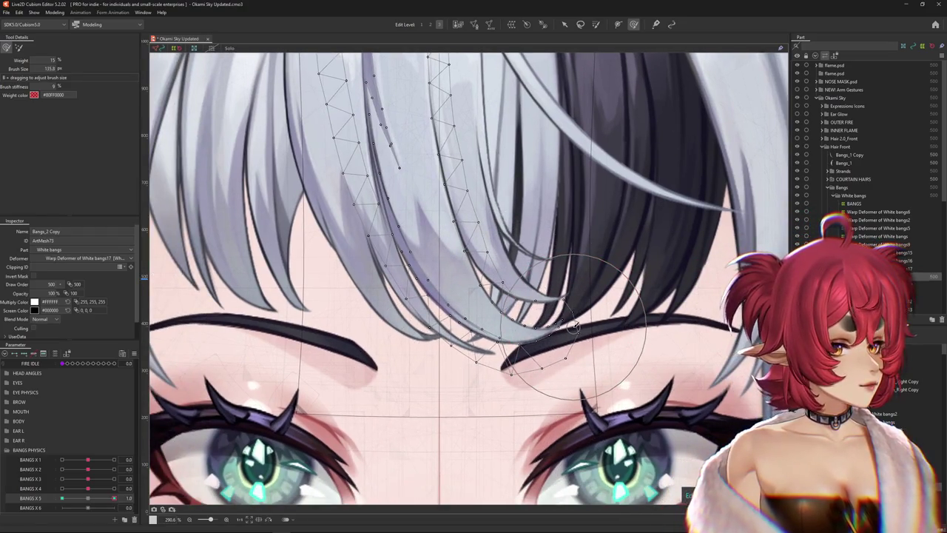
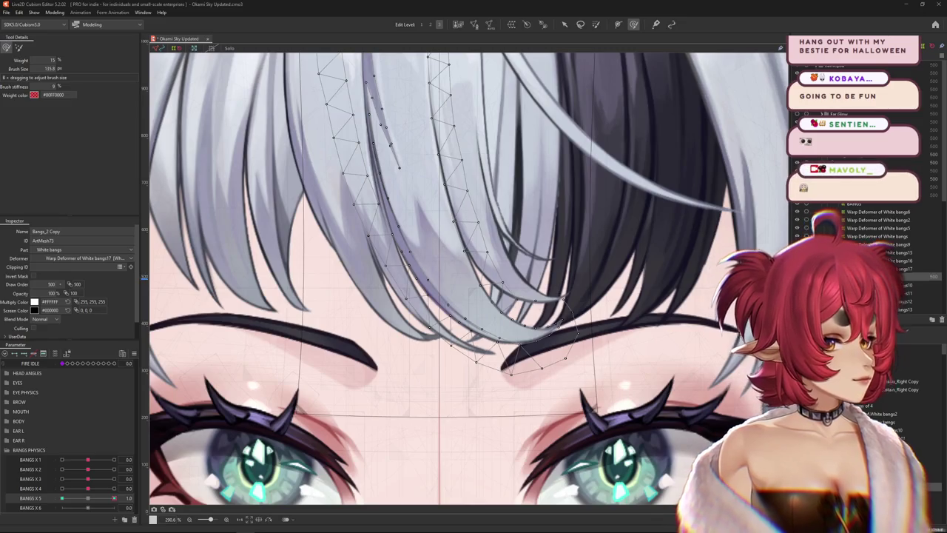
# Preview the Bangs_2 Copy strand's sway by moving BANGS X 5 up to about 0.4.
pyautogui.scroll(-3, 436, 355)
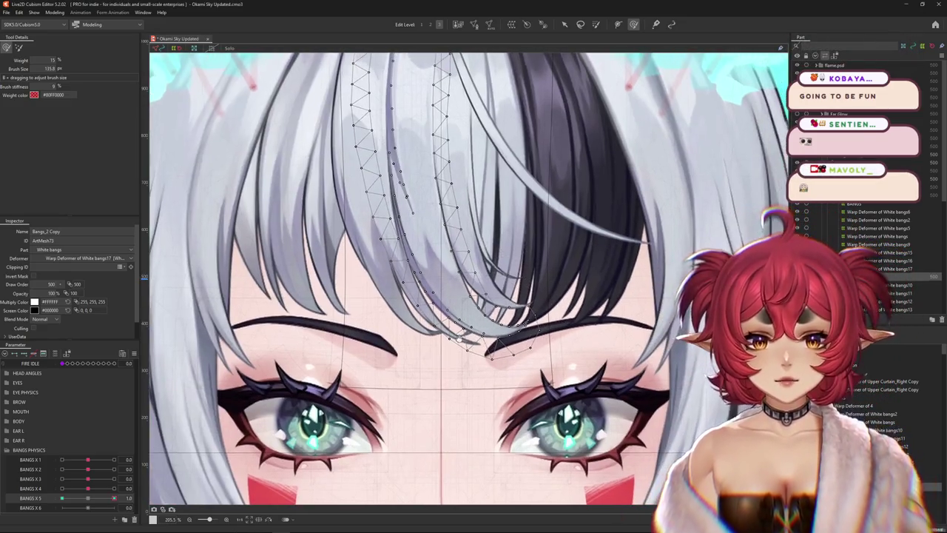
pyautogui.scroll(2, 436, 355)
pyautogui.moveTo(55, 504); pyautogui.dragTo(84, 504)
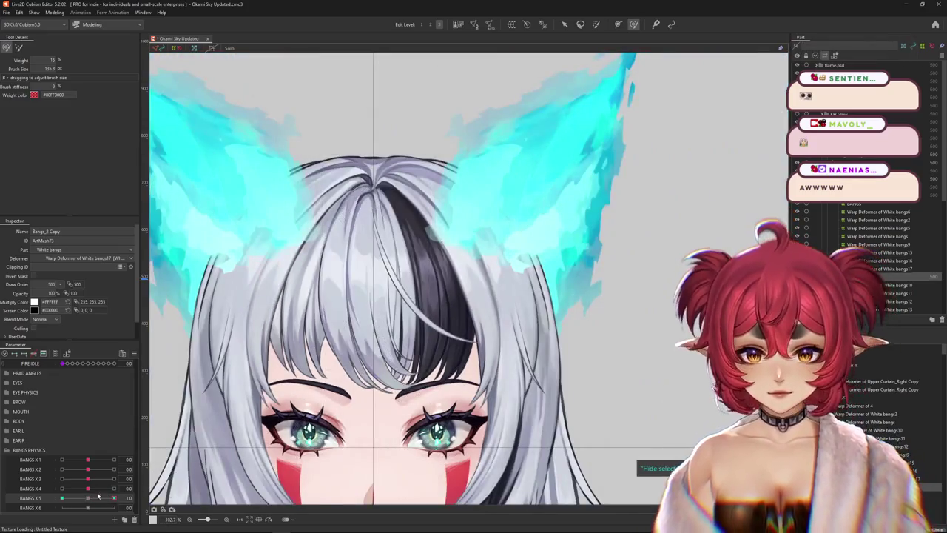
pyautogui.moveTo(91, 501); pyautogui.dragTo(108, 498)
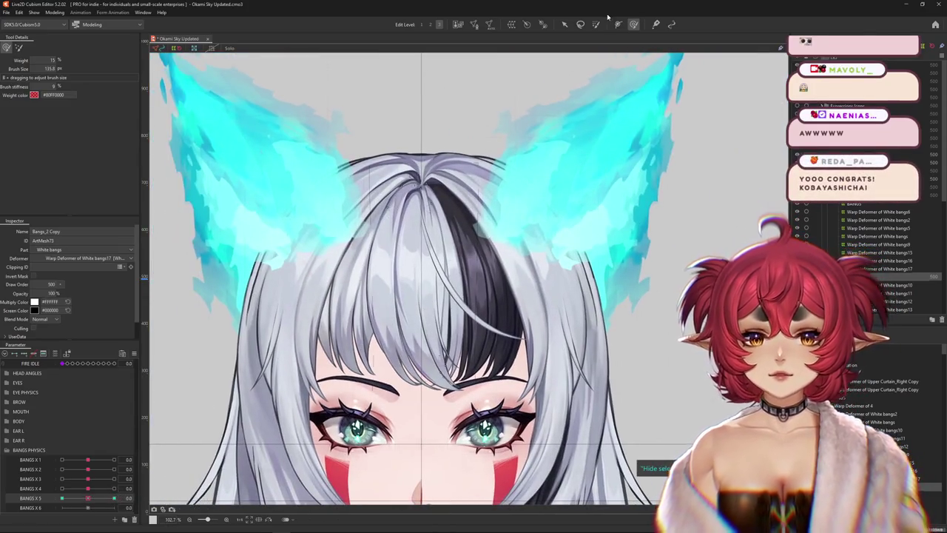
# Paint deformation weight over the central white bangs strand, with BANGS X 5 back at rest.
pyautogui.click(596, 24)
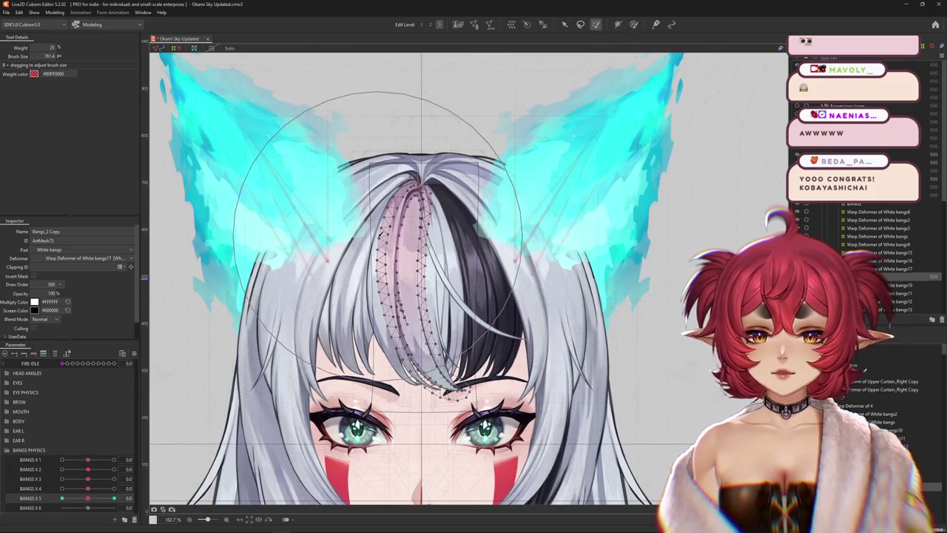
pyautogui.moveTo(286, 354); pyautogui.dragTo(182, 471)
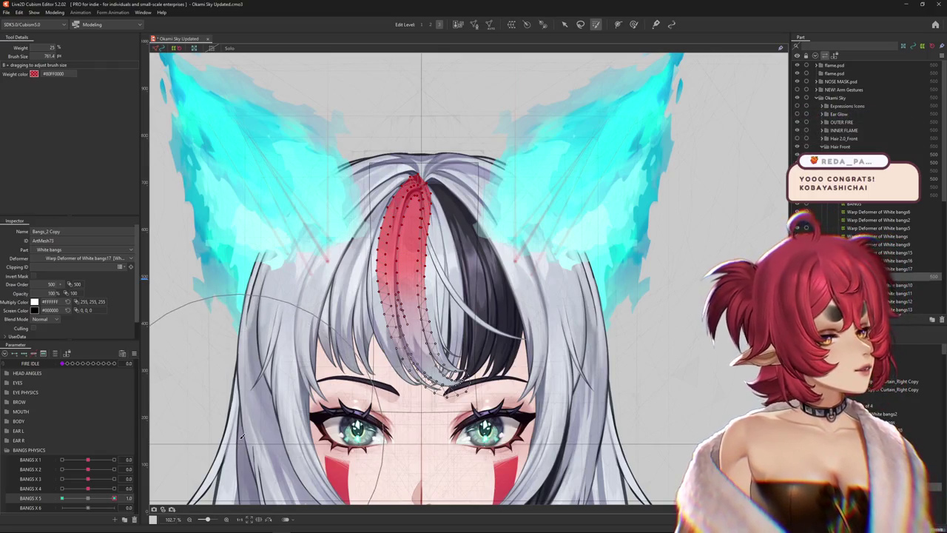
pyautogui.scroll(2, 225, 385)
pyautogui.moveTo(314, 390); pyautogui.dragTo(284, 370)
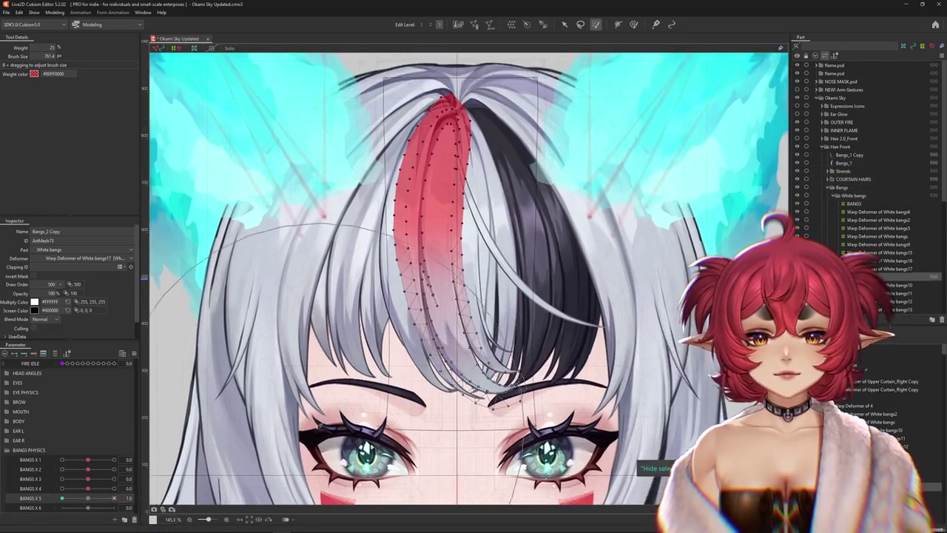
pyautogui.scroll(-2, 201, 402)
pyautogui.moveTo(114, 498); pyautogui.dragTo(63, 498)
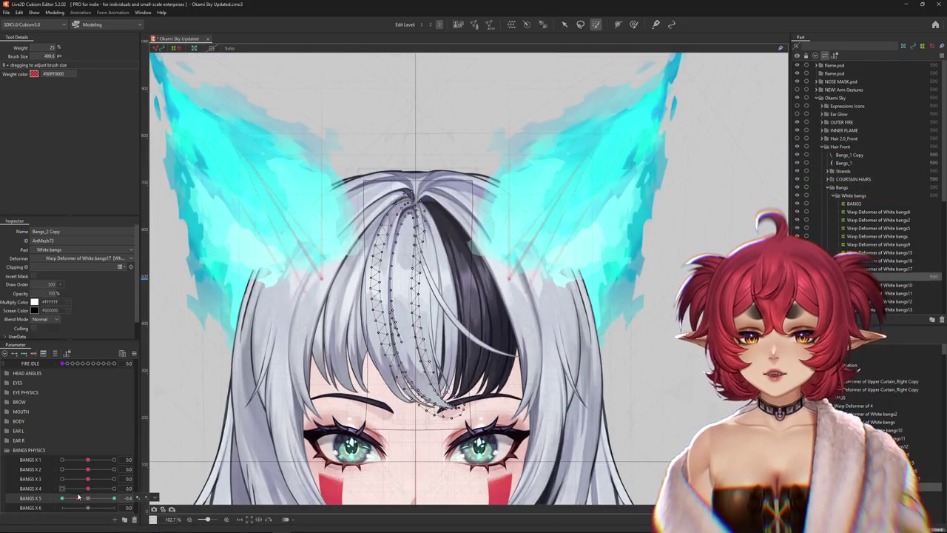
pyautogui.moveTo(392, 222); pyautogui.dragTo(399, 333)
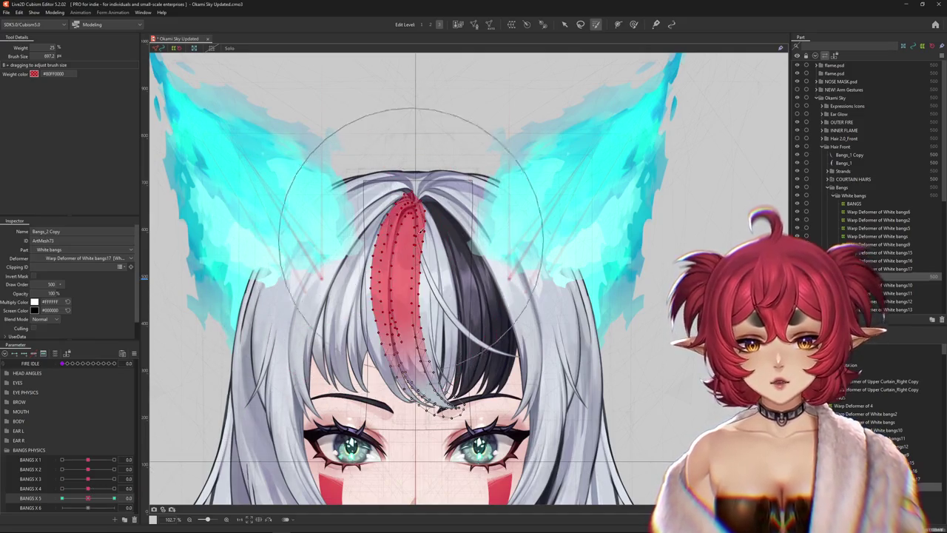
# Test BANGS X 5 at 0.2, then erase weight from the bangs strand.
pyautogui.moveTo(88, 499); pyautogui.dragTo(92, 500)
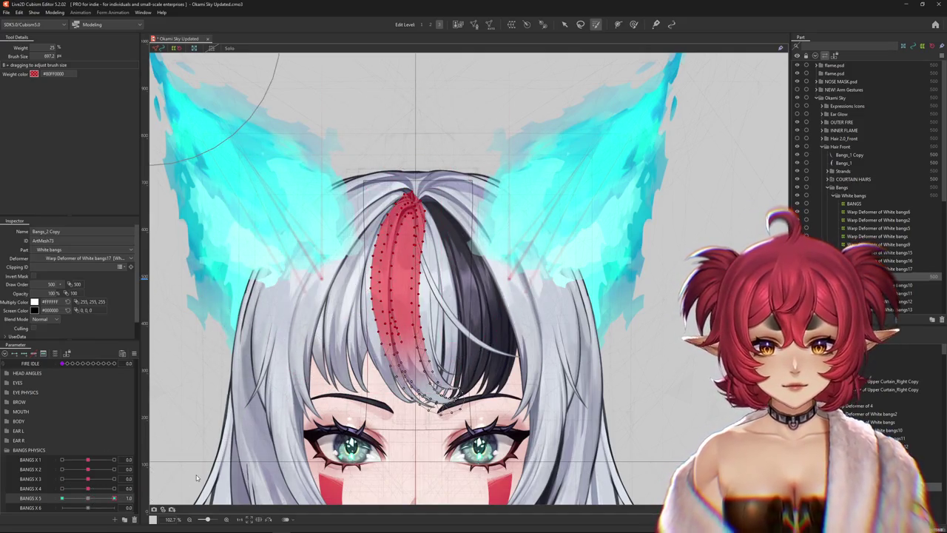
pyautogui.scroll(3, 450, 376)
pyautogui.moveTo(115, 498)
pyautogui.mouseDown()
pyautogui.moveTo(86, 500)
pyautogui.moveTo(114, 499)
pyautogui.mouseUp()
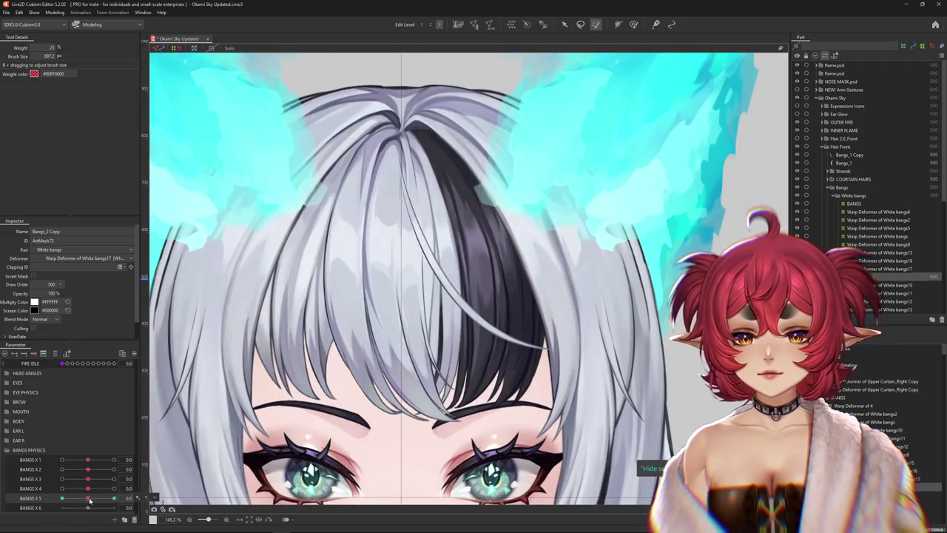
pyautogui.click(633, 24)
pyautogui.moveTo(578, 145); pyautogui.dragTo(593, 27)
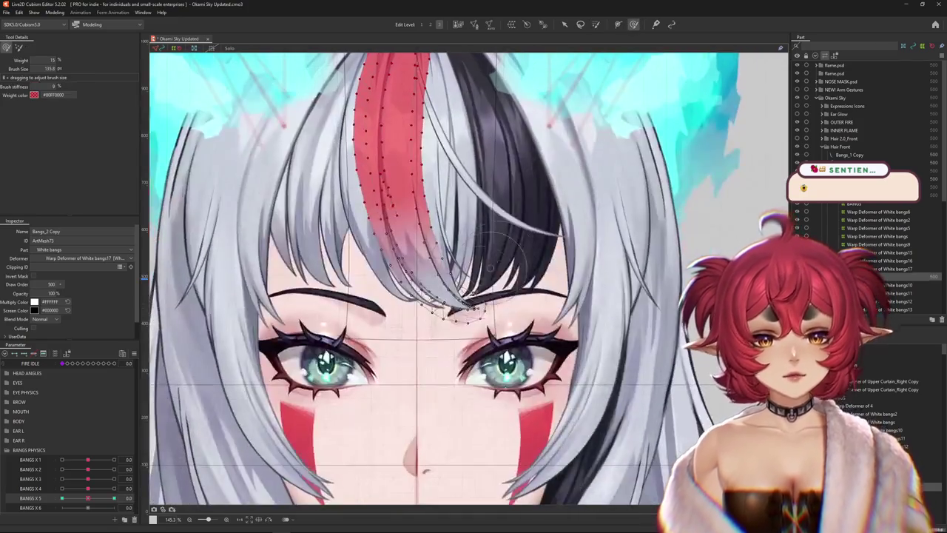
pyautogui.moveTo(414, 296)
pyautogui.mouseDown()
pyautogui.moveTo(444, 338)
pyautogui.moveTo(444, 328)
pyautogui.mouseUp()
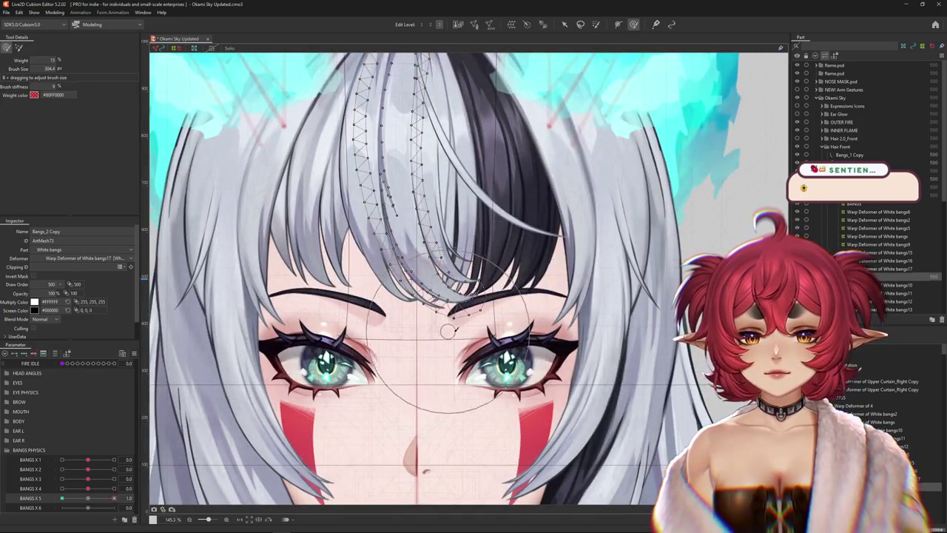
pyautogui.moveTo(512, 247); pyautogui.dragTo(531, 308)
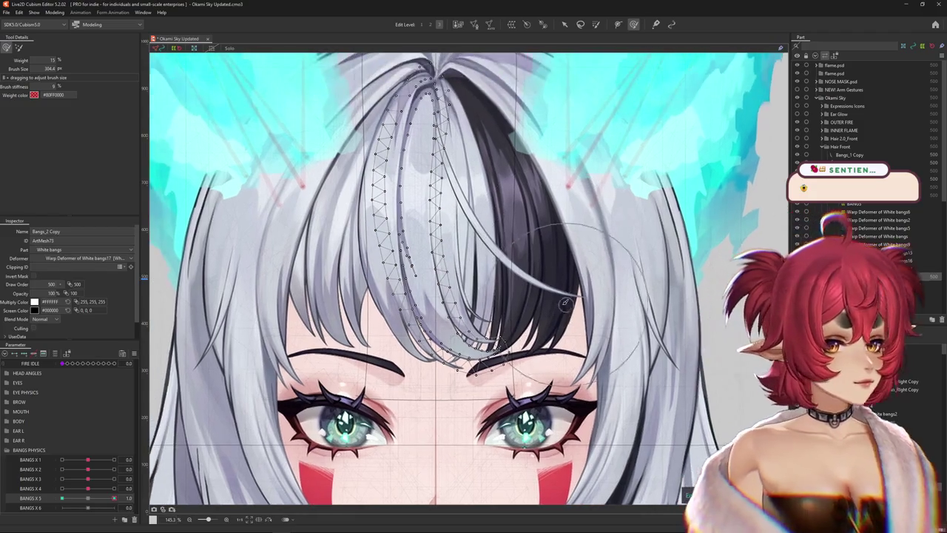
# Set BANGS X 5 to -1 and start a temporary warp around the strand.
pyautogui.moveTo(114, 498); pyautogui.dragTo(62, 498)
pyautogui.click(565, 24)
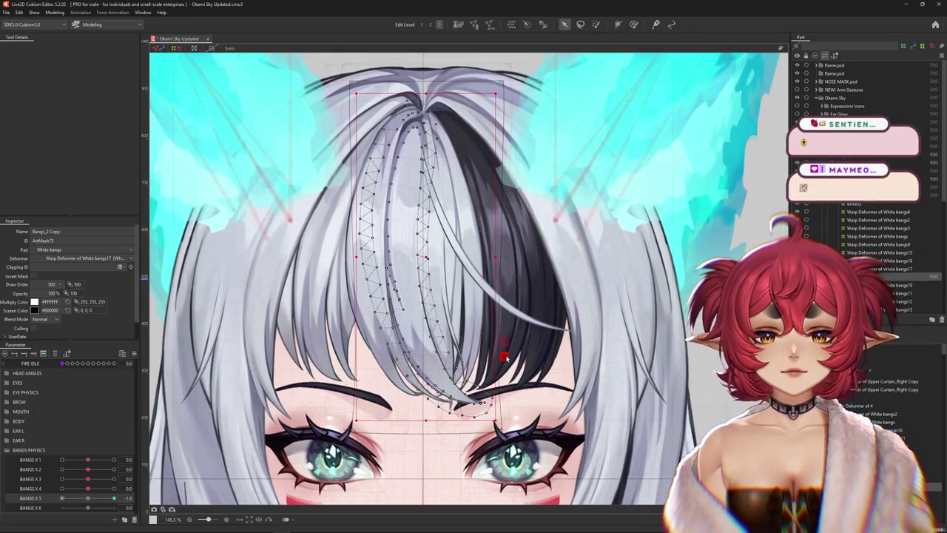
pyautogui.click(564, 24)
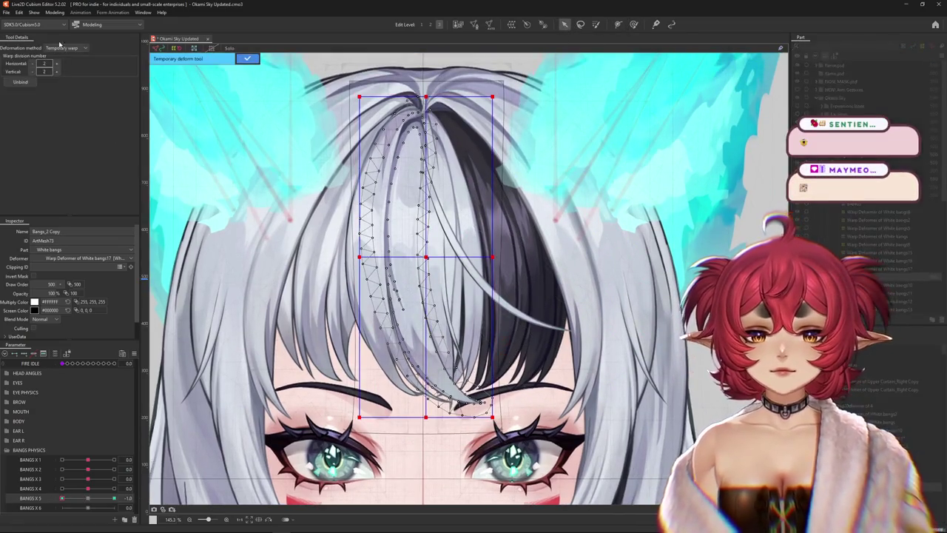
# Switch to Temporary path deformation and place control points down the strand past its tip.
pyautogui.click(64, 48)
pyautogui.click(65, 102)
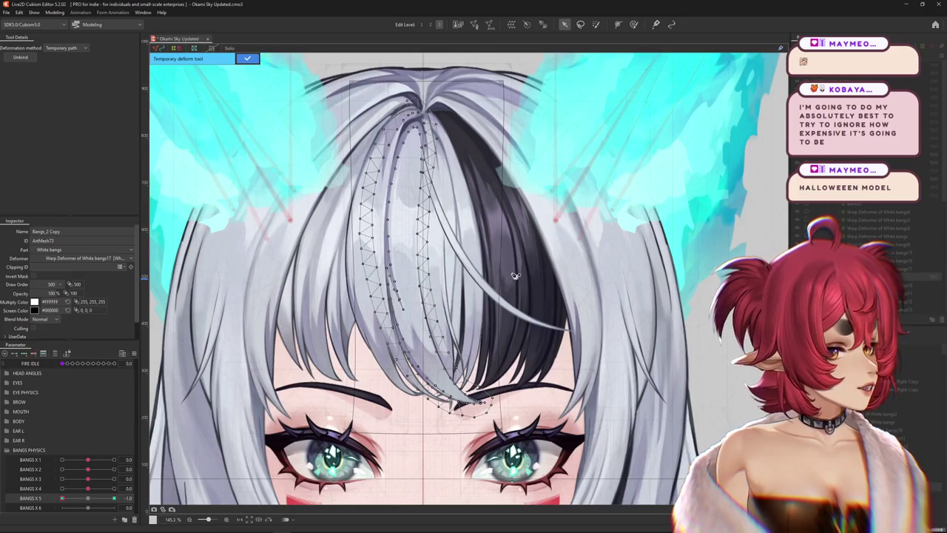
pyautogui.scroll(1, 429, 176)
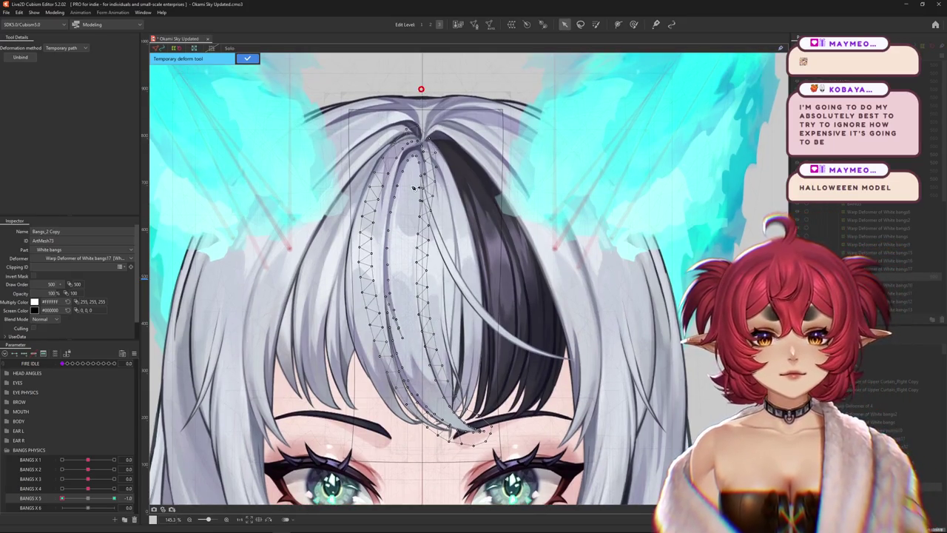
pyautogui.click(411, 347)
pyautogui.click(435, 400)
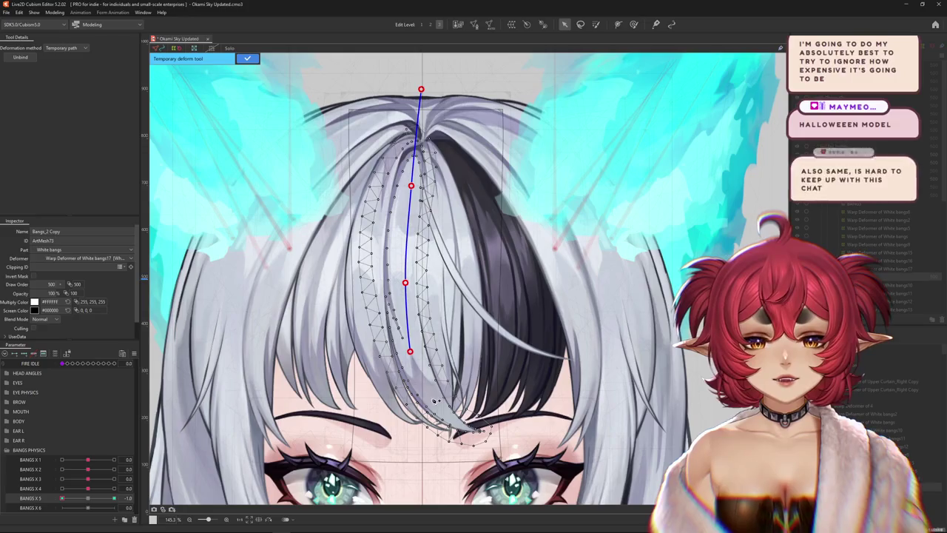
pyautogui.scroll(-1, 443, 400)
pyautogui.click(458, 394)
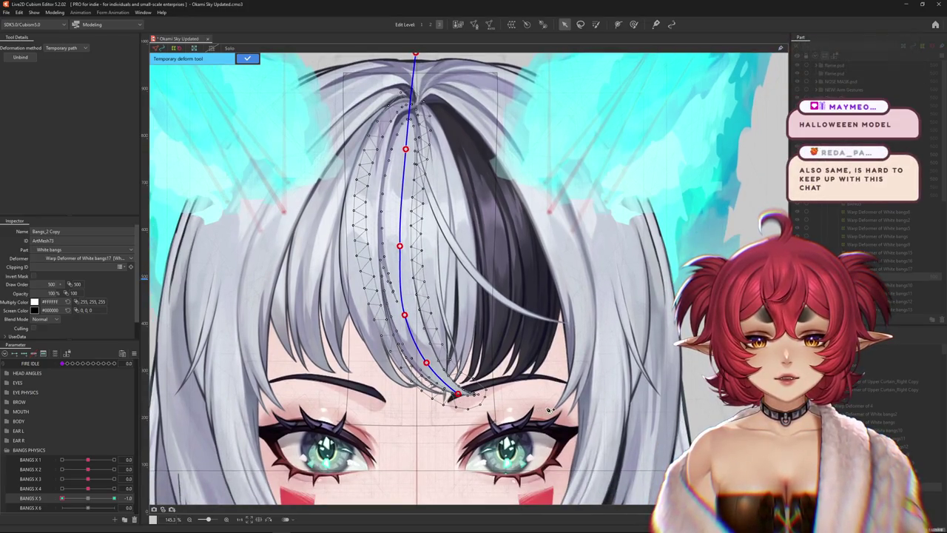
# Drag the path's end points so the strand tip curves down between the eyes, then apply.
pyautogui.moveTo(457, 397); pyautogui.dragTo(453, 374)
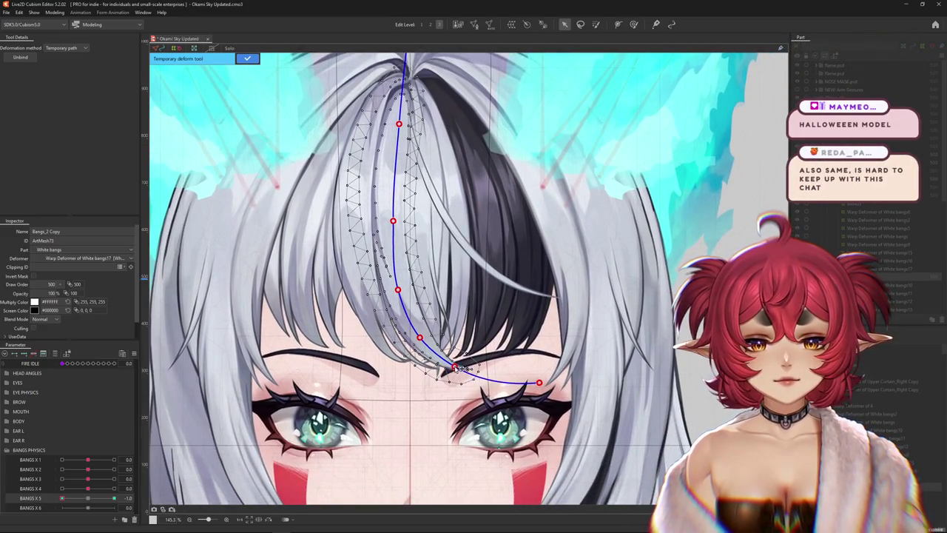
pyautogui.moveTo(546, 379); pyautogui.dragTo(550, 370)
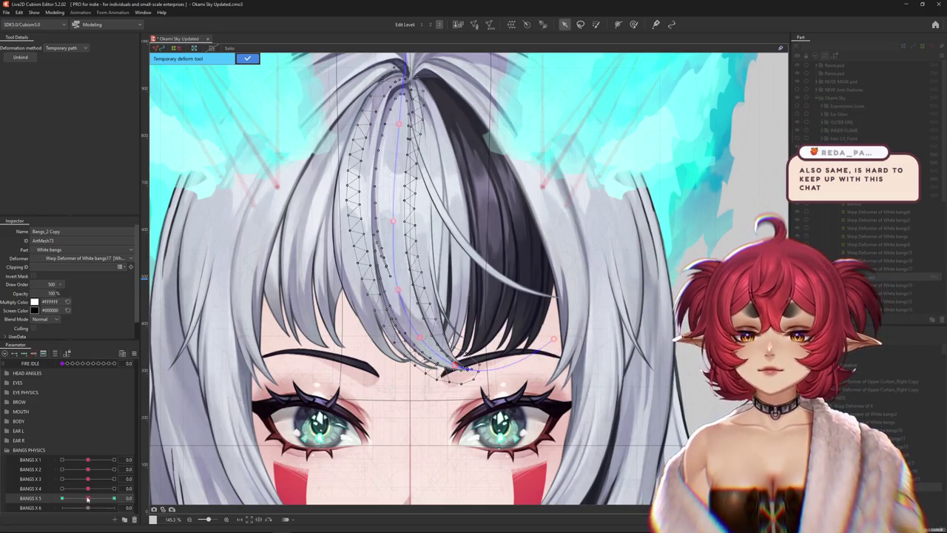
pyautogui.moveTo(443, 303); pyautogui.dragTo(433, 241)
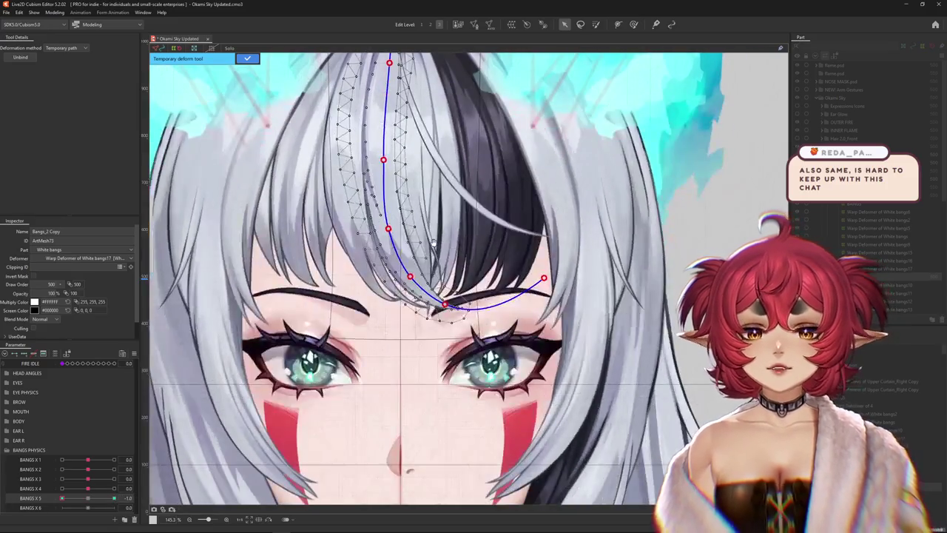
pyautogui.moveTo(544, 278); pyautogui.dragTo(466, 409)
pyautogui.moveTo(445, 305); pyautogui.dragTo(437, 321)
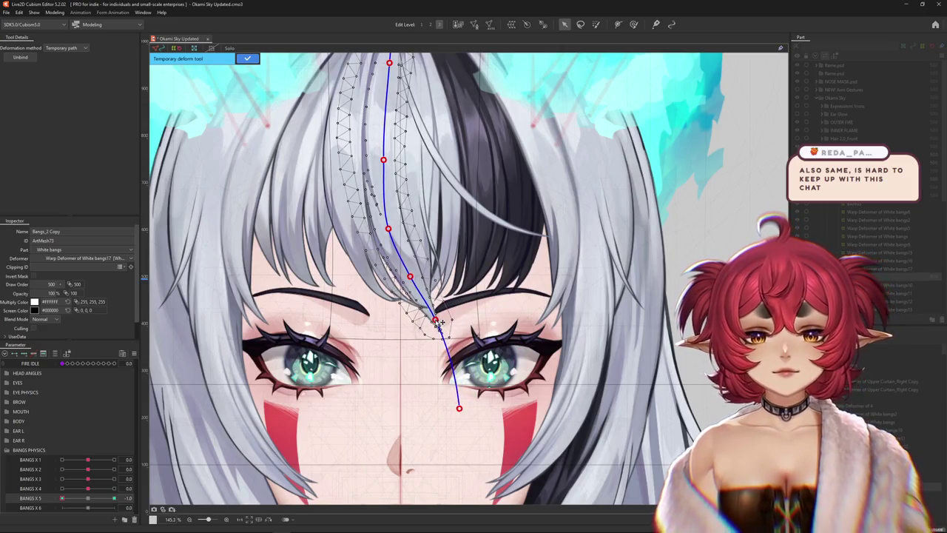
pyautogui.moveTo(461, 417); pyautogui.dragTo(445, 418)
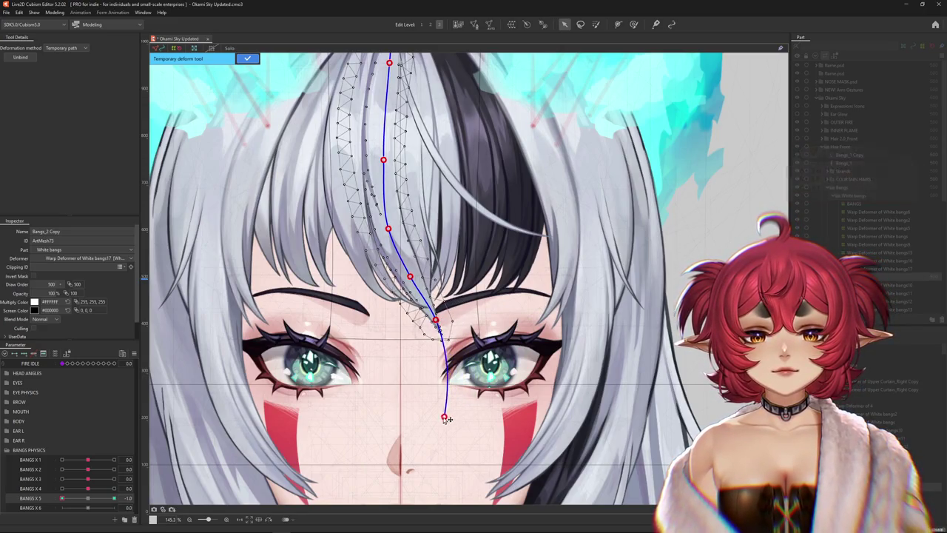
pyautogui.click(246, 59)
# Pick the weight brush, zoom in on the brow, and enlarge the brush to about 115.
pyautogui.click(634, 25)
pyautogui.scroll(2, 389, 311)
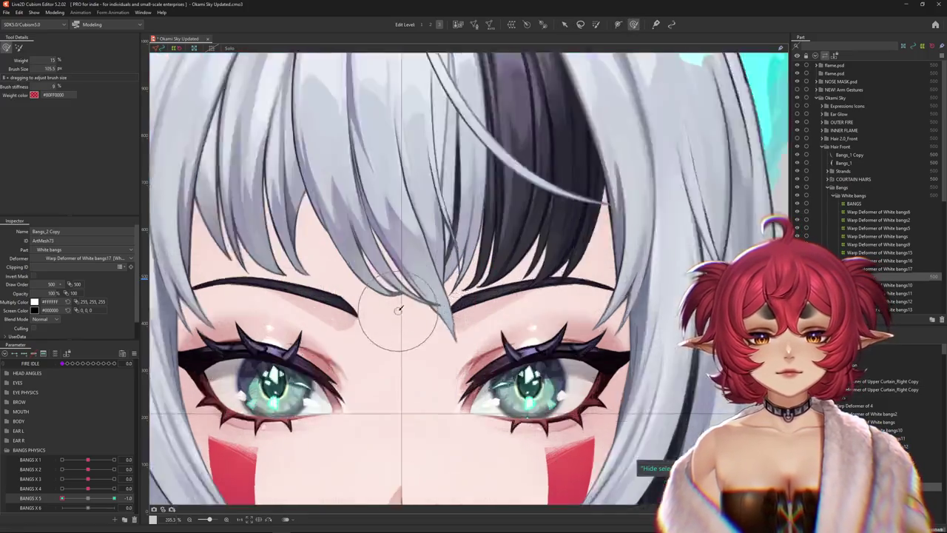
pyautogui.scroll(2, 388, 310)
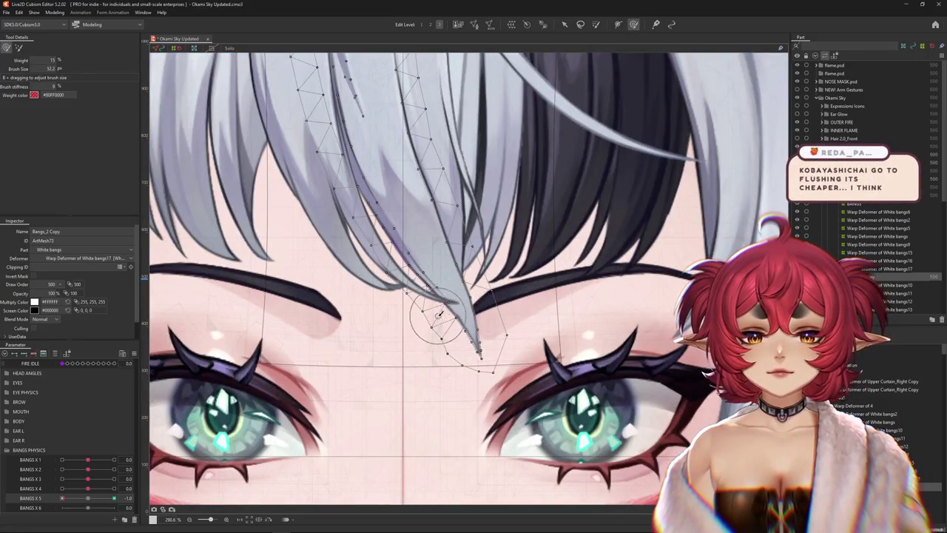
pyautogui.moveTo(447, 326); pyautogui.dragTo(463, 279)
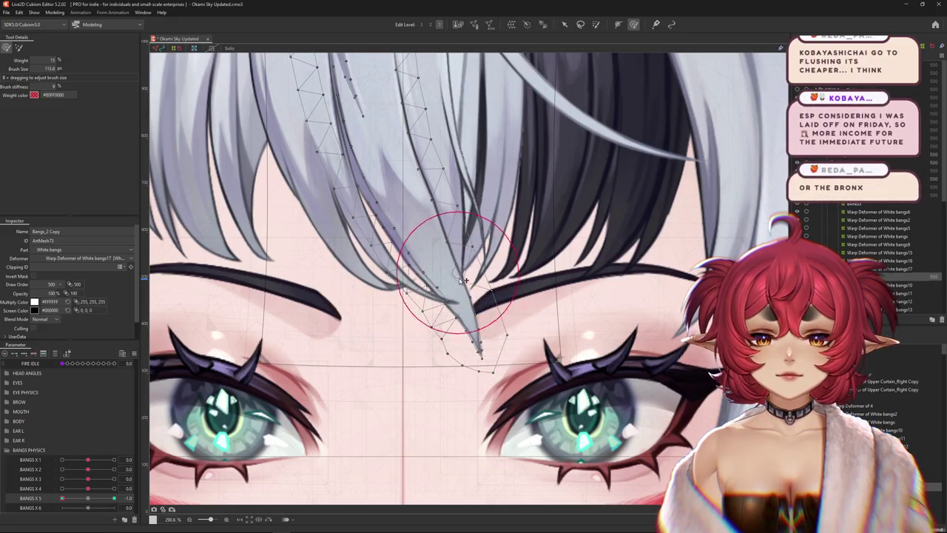
pyautogui.scroll(2, 474, 274)
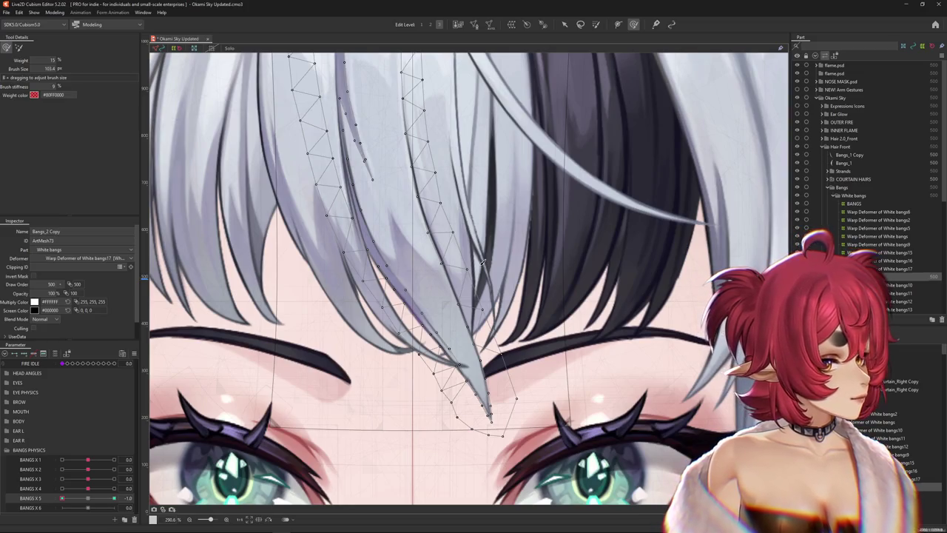
pyautogui.scroll(-2, 479, 260)
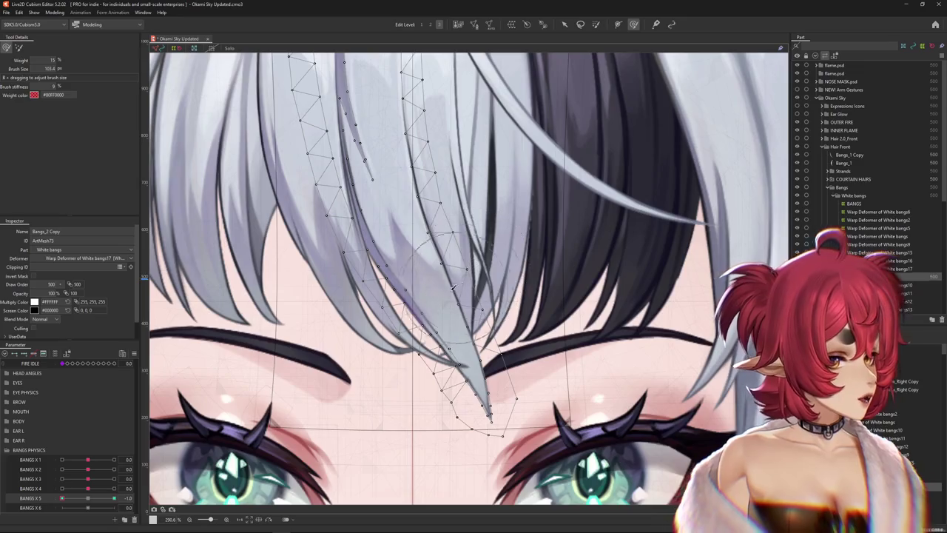
pyautogui.scroll(-2, 481, 310)
pyautogui.scroll(-2, 481, 377)
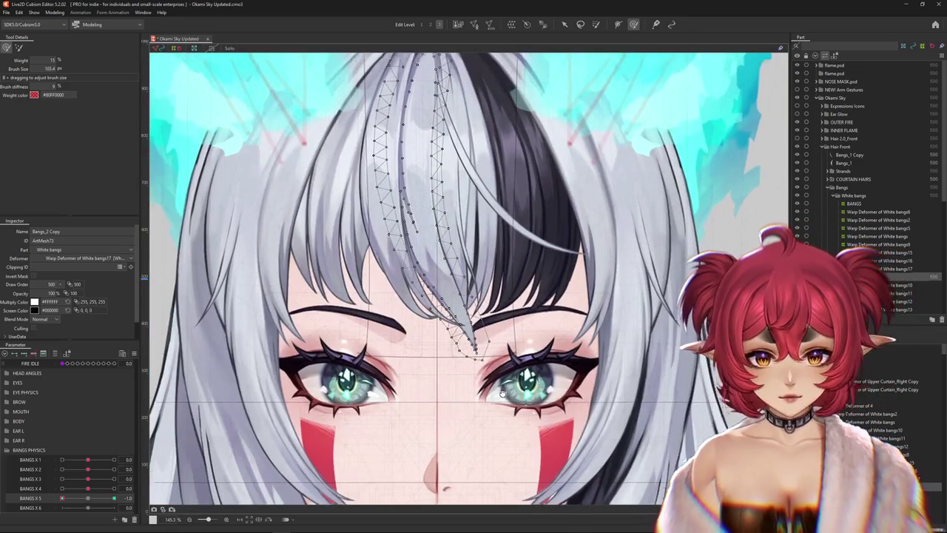
# Size the deform brush around the Bangs_2 Copy tip at BANGS X 5 -1.0.
pyautogui.scroll(4, 412, 372)
pyautogui.scroll(-2, 413, 371)
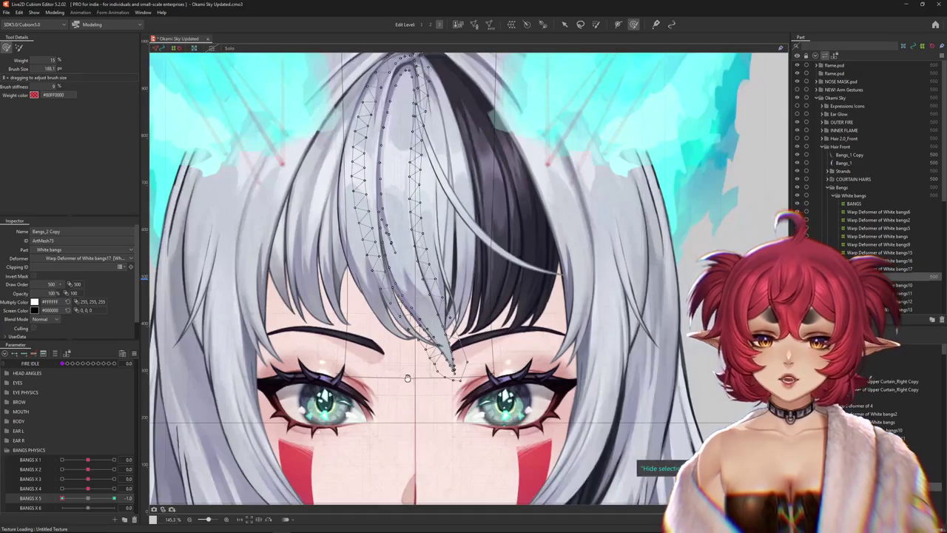
pyautogui.scroll(-1, 412, 392)
pyautogui.scroll(2, 419, 397)
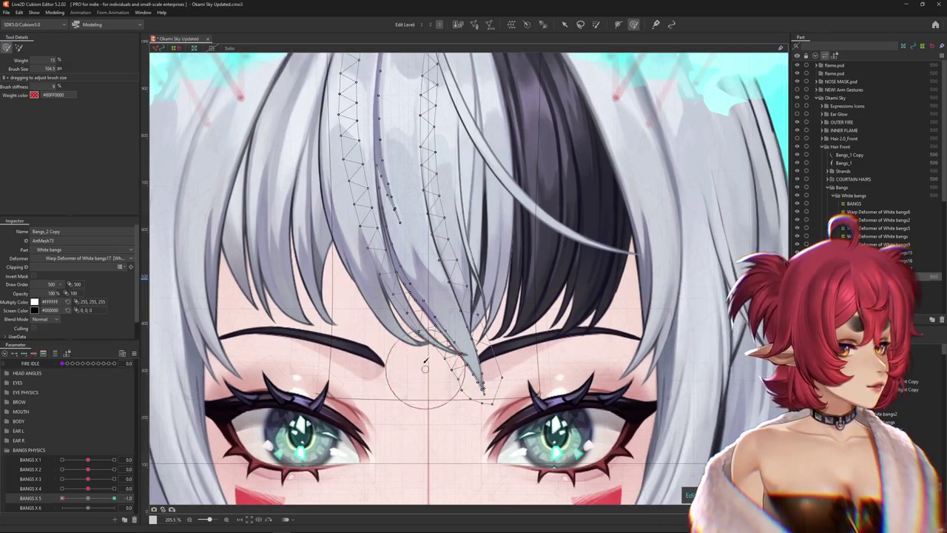
pyautogui.moveTo(422, 380); pyautogui.dragTo(390, 360)
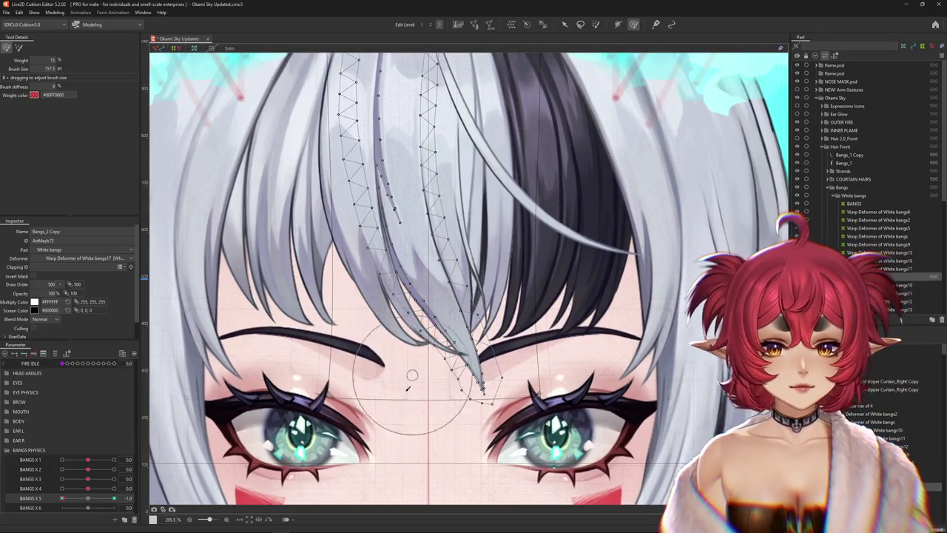
pyautogui.moveTo(463, 359); pyautogui.dragTo(427, 380)
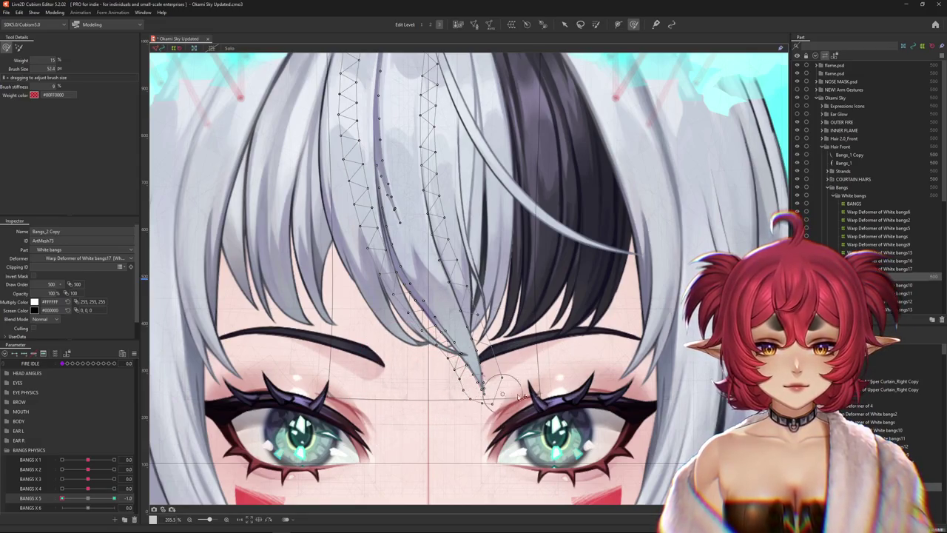
pyautogui.moveTo(548, 428); pyautogui.dragTo(529, 409)
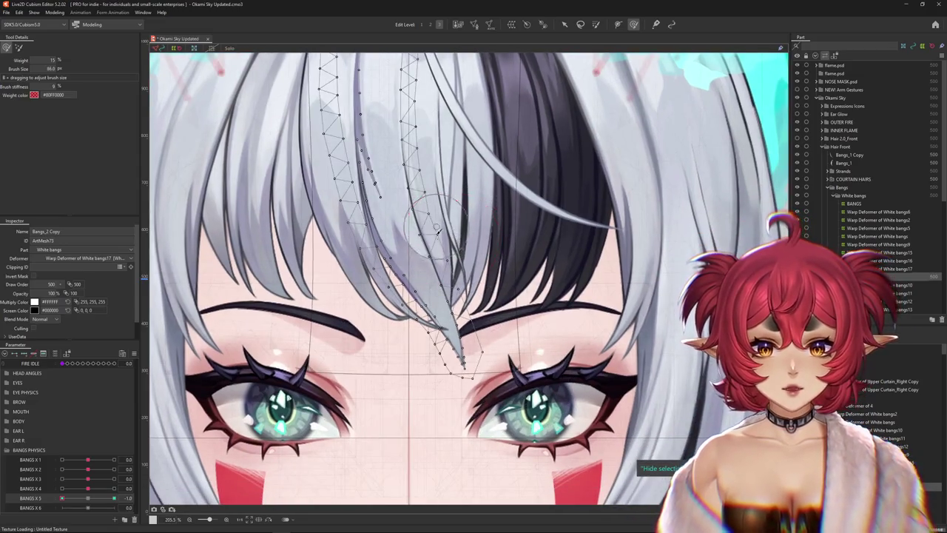
# Swing the bangs toward rest and back, then reselect the strand and nudge it with a smaller brush.
pyautogui.moveTo(437, 255); pyautogui.dragTo(475, 275)
pyautogui.moveTo(62, 498)
pyautogui.mouseDown()
pyautogui.moveTo(81, 501)
pyautogui.moveTo(62, 498)
pyautogui.mouseUp()
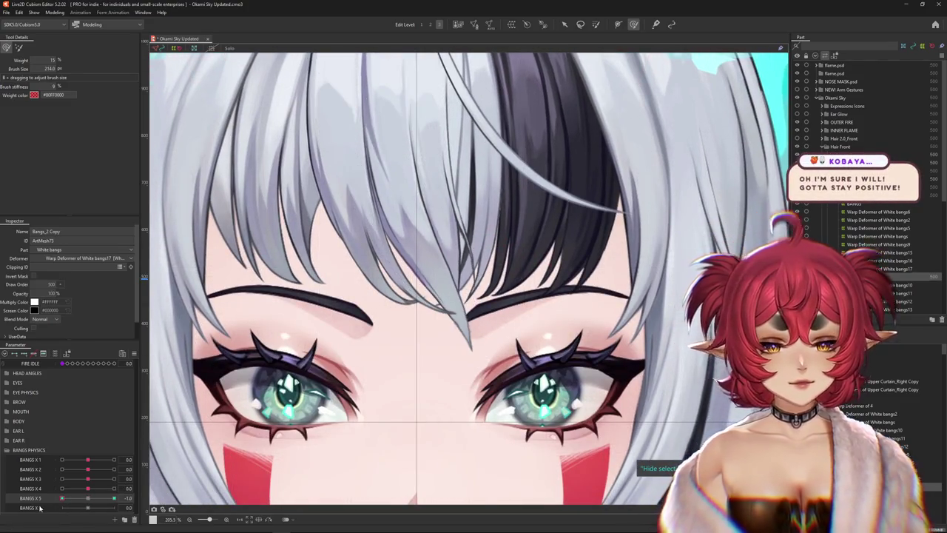
pyautogui.moveTo(232, 363); pyautogui.dragTo(291, 416)
pyautogui.moveTo(484, 343); pyautogui.dragTo(487, 317)
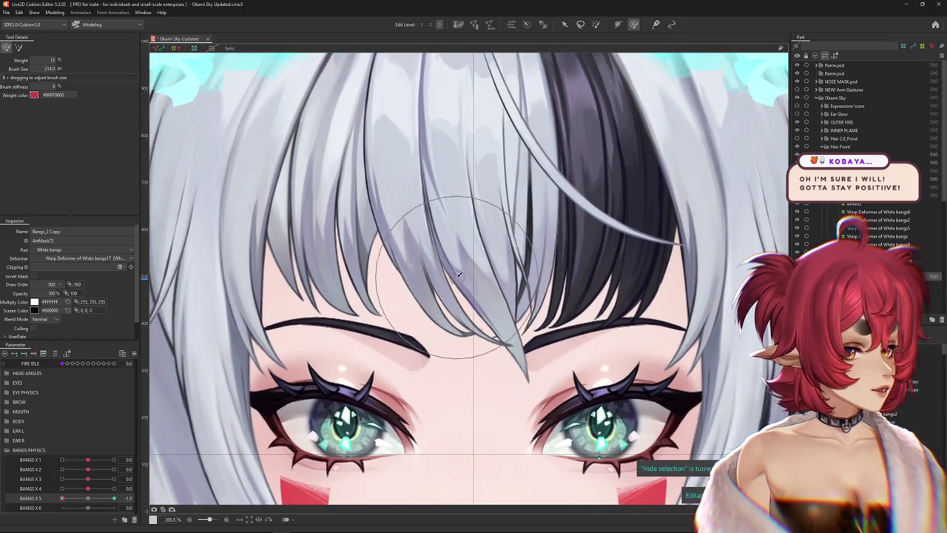
pyautogui.moveTo(491, 320); pyautogui.dragTo(374, 301)
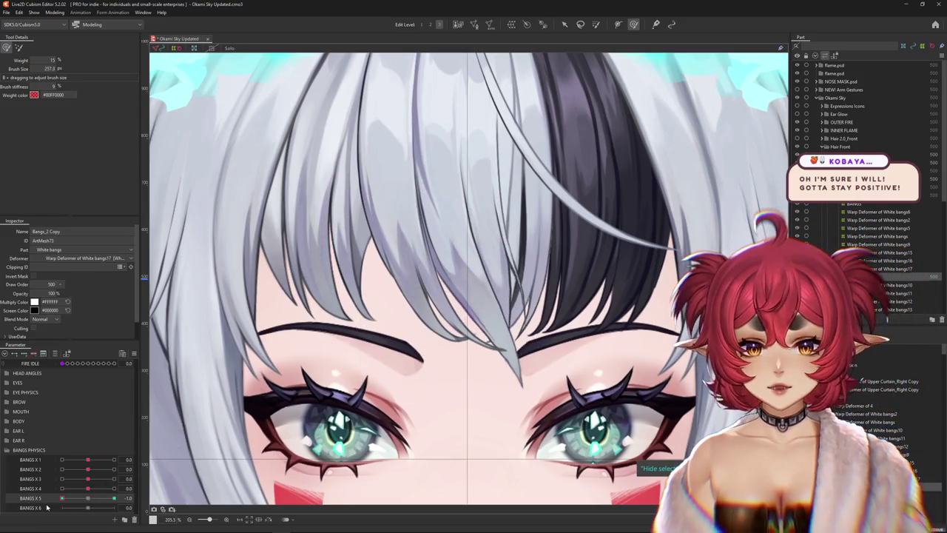
pyautogui.click(417, 301)
pyautogui.moveTo(417, 301)
pyautogui.mouseDown()
pyautogui.moveTo(439, 337)
pyautogui.moveTo(433, 331)
pyautogui.mouseUp()
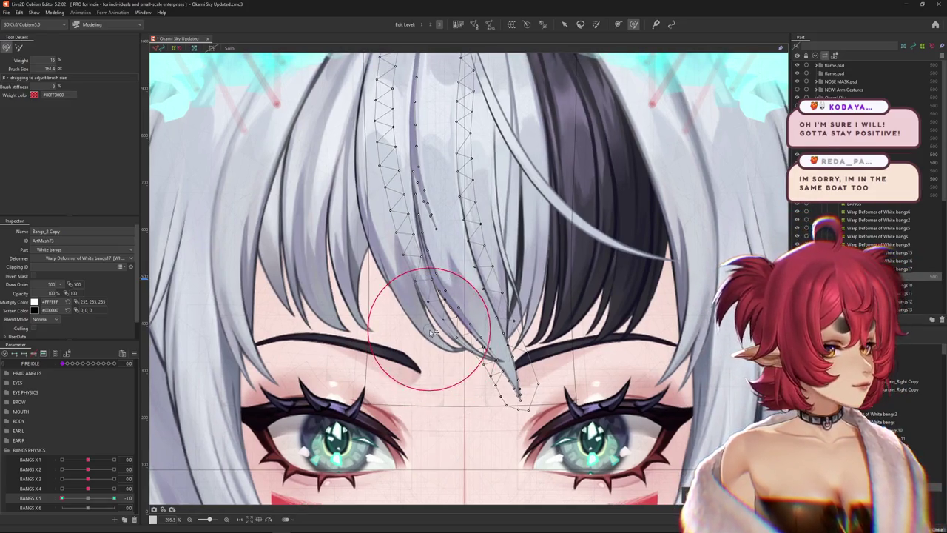
pyautogui.moveTo(427, 330); pyautogui.dragTo(437, 317)
# Test the bangs at a slightly smaller BANGS X 5 swing and shrink the brush over the tip.
pyautogui.scroll(-3, 447, 332)
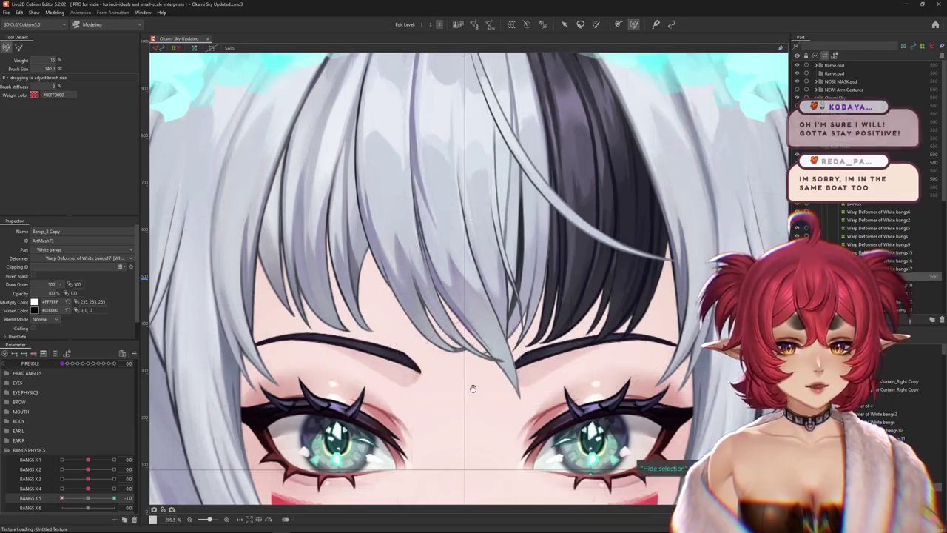
pyautogui.scroll(2, 481, 340)
pyautogui.scroll(2, 489, 351)
pyautogui.scroll(2, 488, 357)
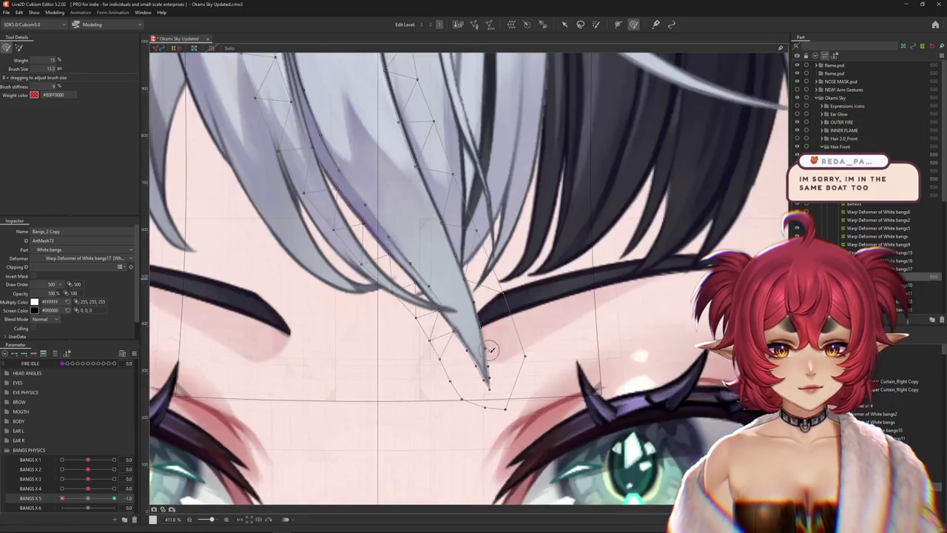
pyautogui.scroll(-7, 490, 363)
pyautogui.moveTo(62, 498); pyautogui.dragTo(79, 500)
pyautogui.scroll(4, 463, 297)
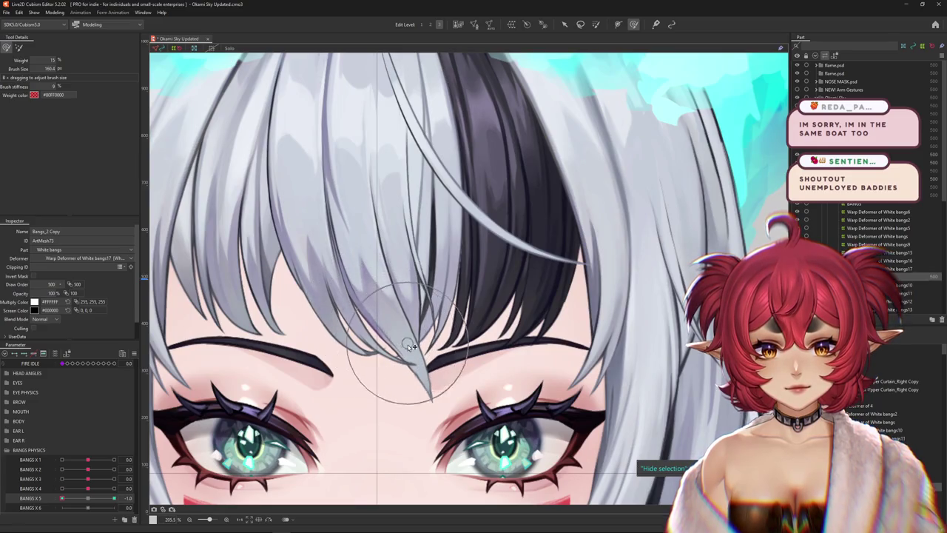
pyautogui.moveTo(403, 336); pyautogui.dragTo(448, 358)
pyautogui.scroll(-3, 447, 358)
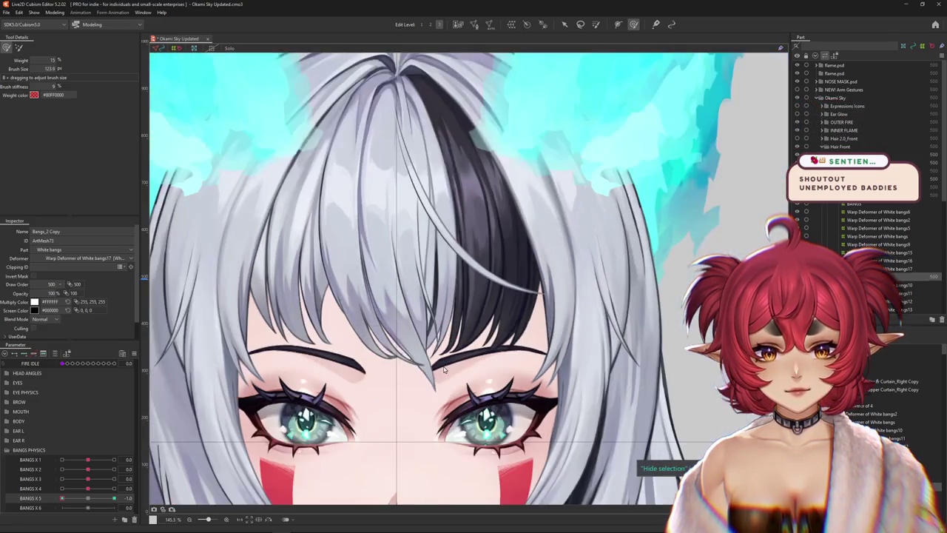
pyautogui.scroll(1, 448, 358)
pyautogui.click(85, 501)
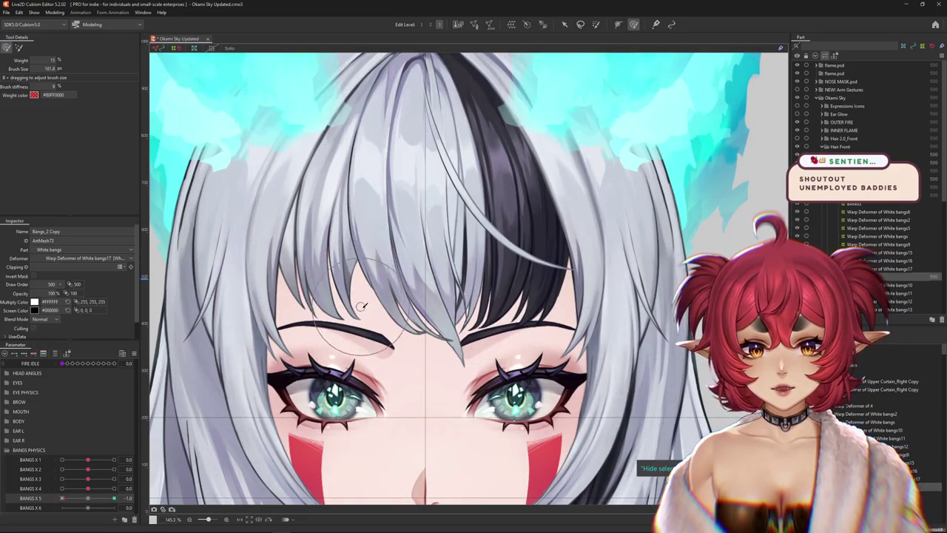
# Resize the brush over the bangs near the tip.
pyautogui.moveTo(374, 292)
pyautogui.mouseDown()
pyautogui.moveTo(403, 329)
pyautogui.moveTo(503, 346)
pyautogui.mouseUp()
pyautogui.scroll(5, 473, 332)
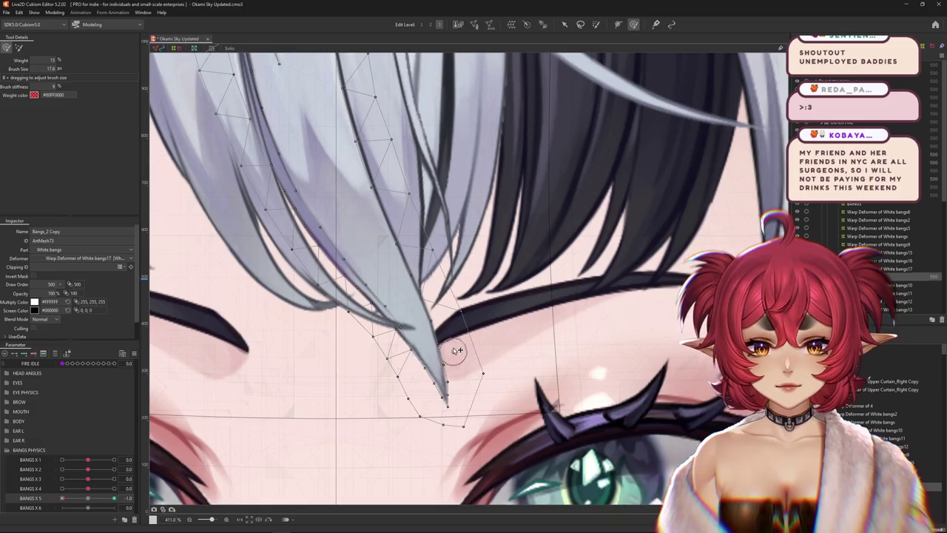
pyautogui.moveTo(453, 358); pyautogui.dragTo(446, 349)
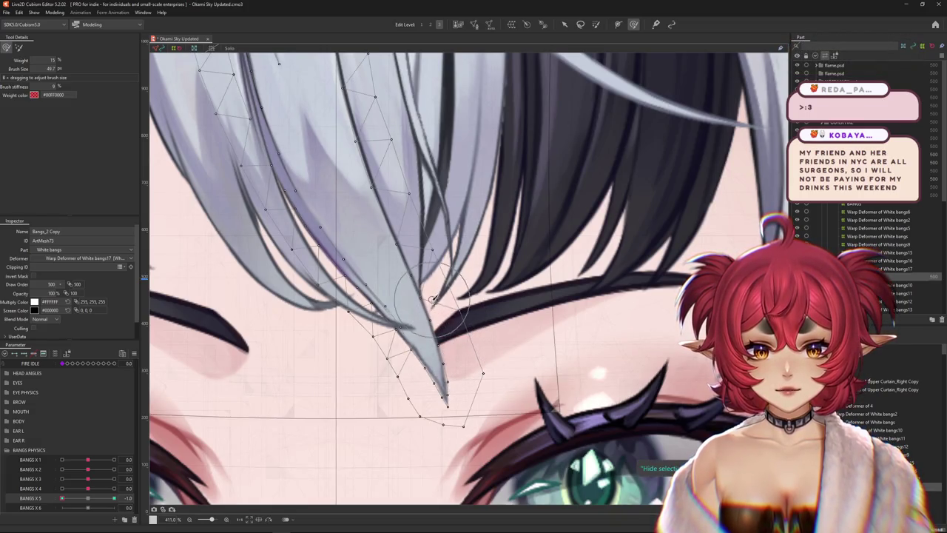
pyautogui.scroll(-5, 433, 298)
pyautogui.scroll(3, 436, 311)
pyautogui.scroll(1, 442, 323)
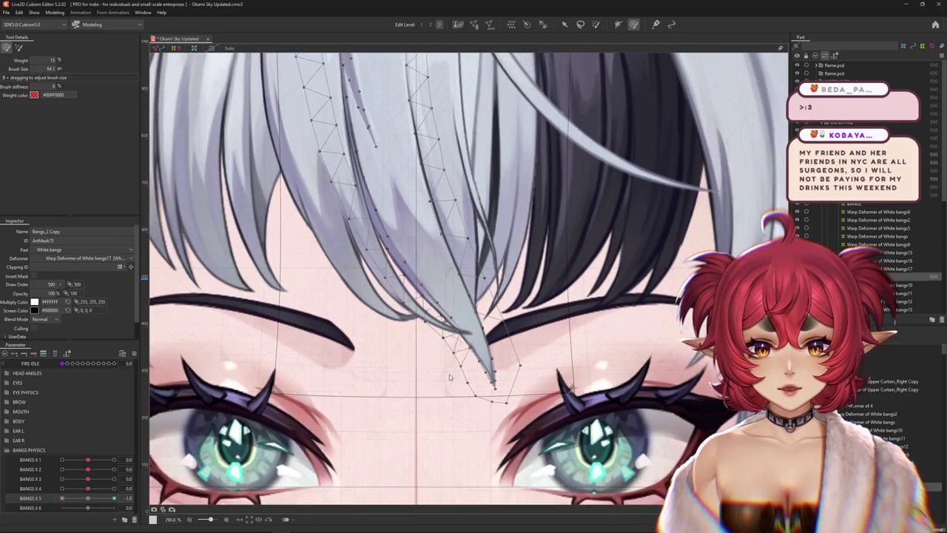
pyautogui.scroll(-3, 394, 381)
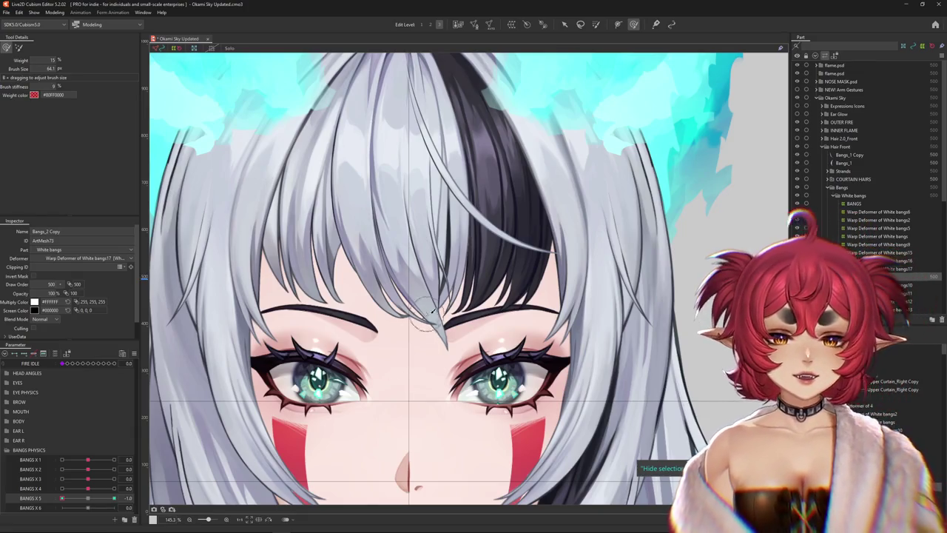
pyautogui.scroll(5, 412, 341)
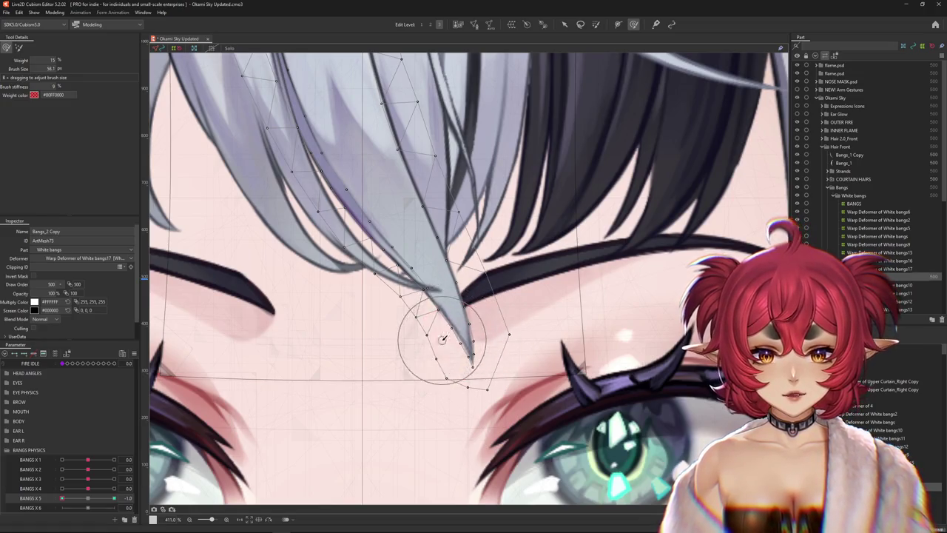
# Fine-tune the brush size and push the bang tip vertices into a curve between the eyebrows.
pyautogui.moveTo(421, 311); pyautogui.dragTo(437, 363)
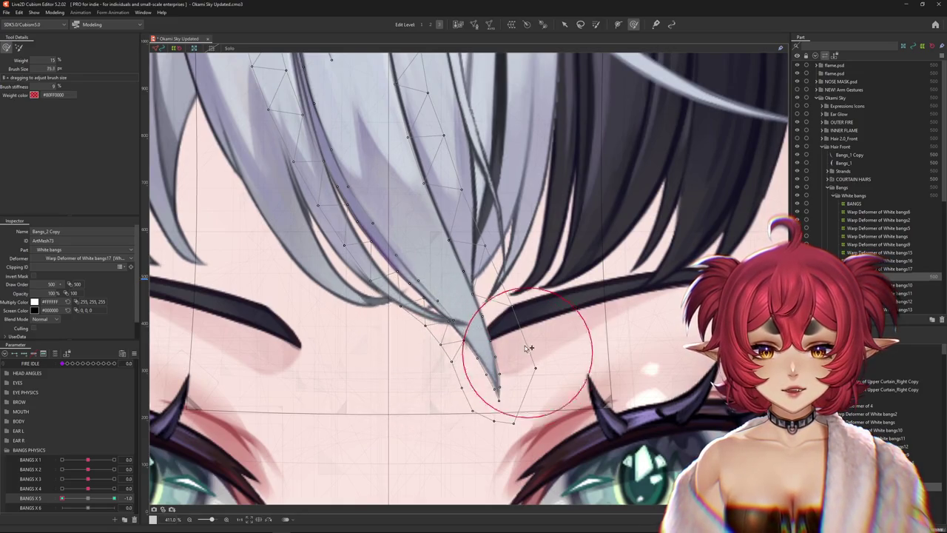
pyautogui.moveTo(531, 339); pyautogui.dragTo(510, 325)
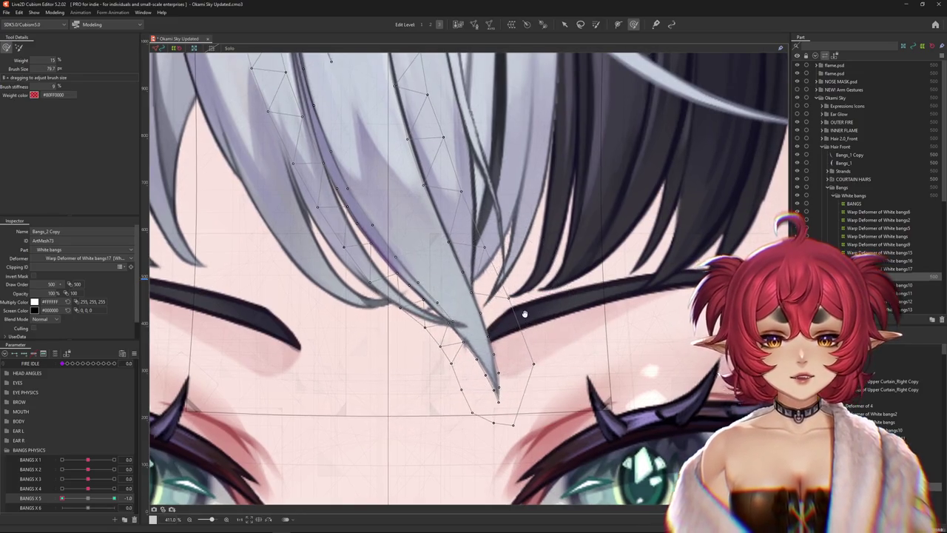
pyautogui.moveTo(428, 328); pyautogui.dragTo(416, 310)
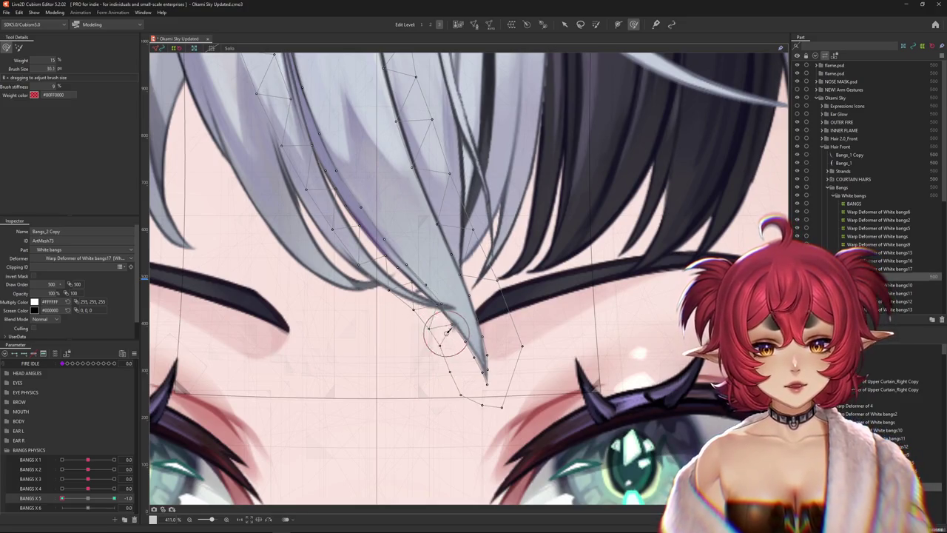
pyautogui.moveTo(392, 363); pyautogui.dragTo(397, 363)
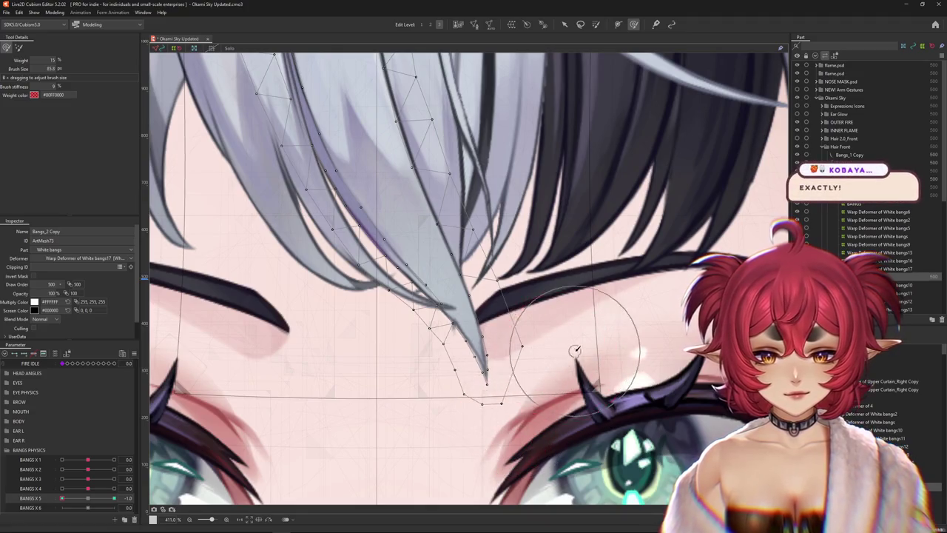
pyautogui.moveTo(495, 384); pyautogui.dragTo(508, 327)
pyautogui.scroll(-3, 508, 328)
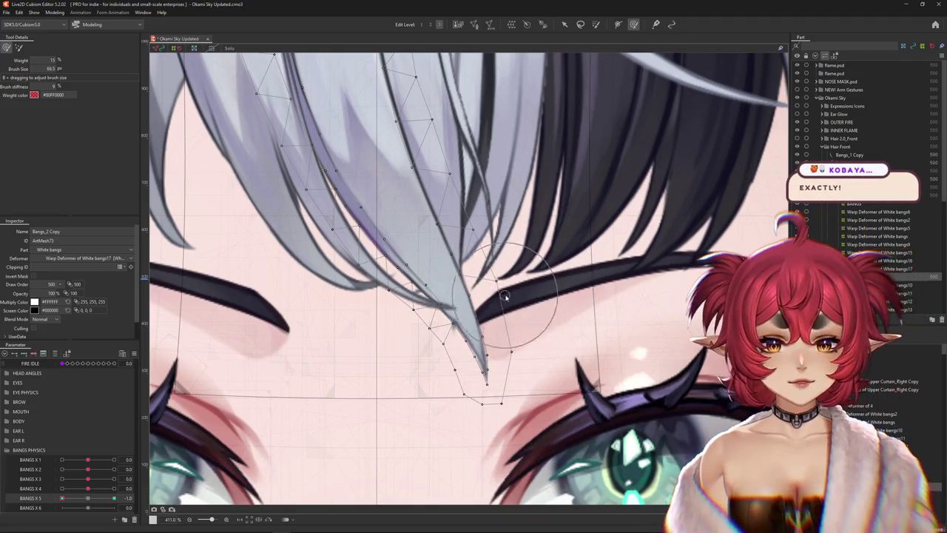
pyautogui.scroll(-2, 444, 327)
pyautogui.scroll(2, 402, 328)
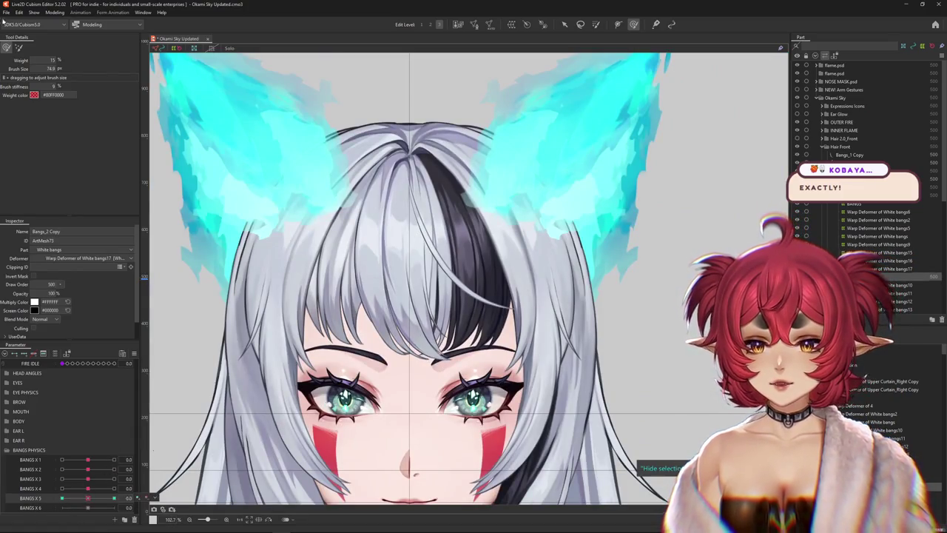
pyautogui.click(19, 48)
# Paint full weight over the bangs strand and preview it at the BANGS X 5 extreme.
pyautogui.click(597, 24)
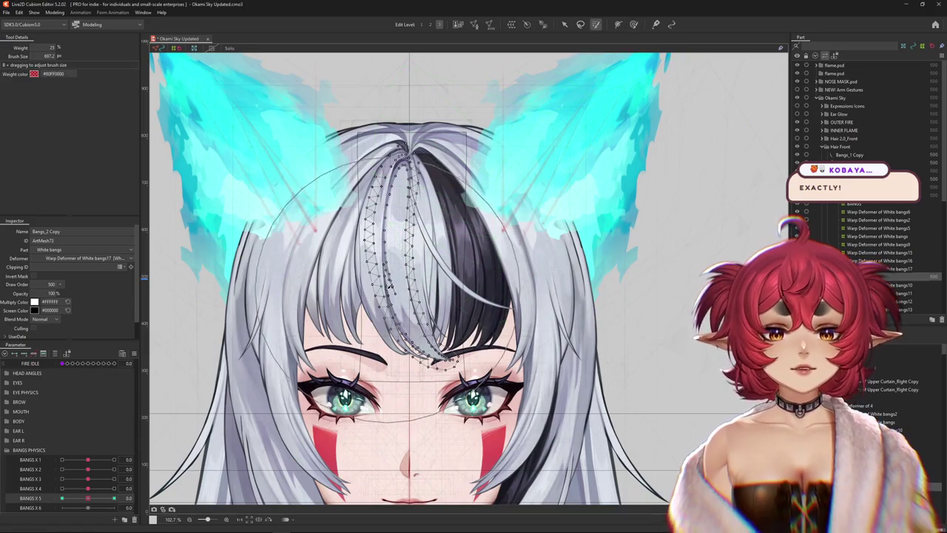
pyautogui.moveTo(400, 310); pyautogui.dragTo(384, 138)
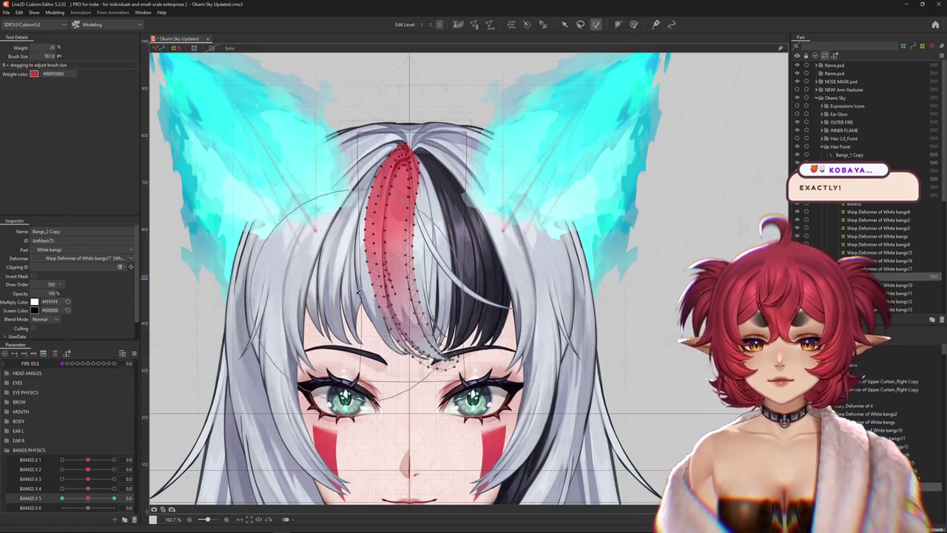
pyautogui.moveTo(88, 497); pyautogui.dragTo(11, 501)
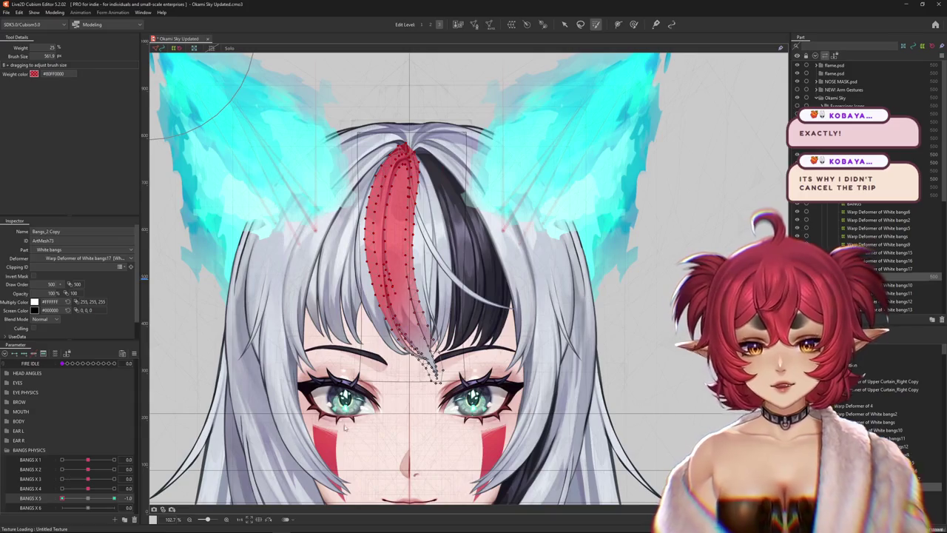
pyautogui.scroll(2, 333, 377)
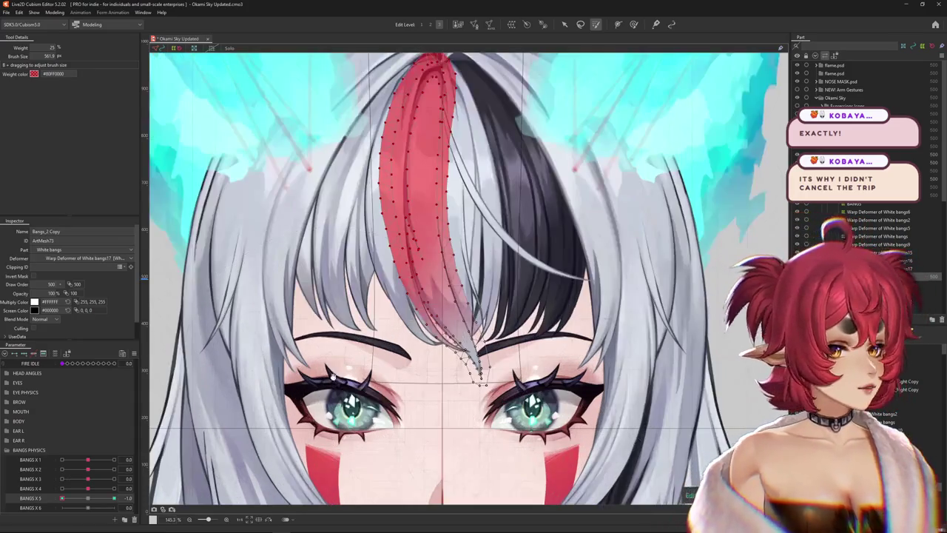
pyautogui.moveTo(332, 378); pyautogui.dragTo(374, 374)
# Undo, reselect the Bangs_2 Copy strand mesh, and return to the mesh deform brush.
pyautogui.hotkey('ctrl', 'z')
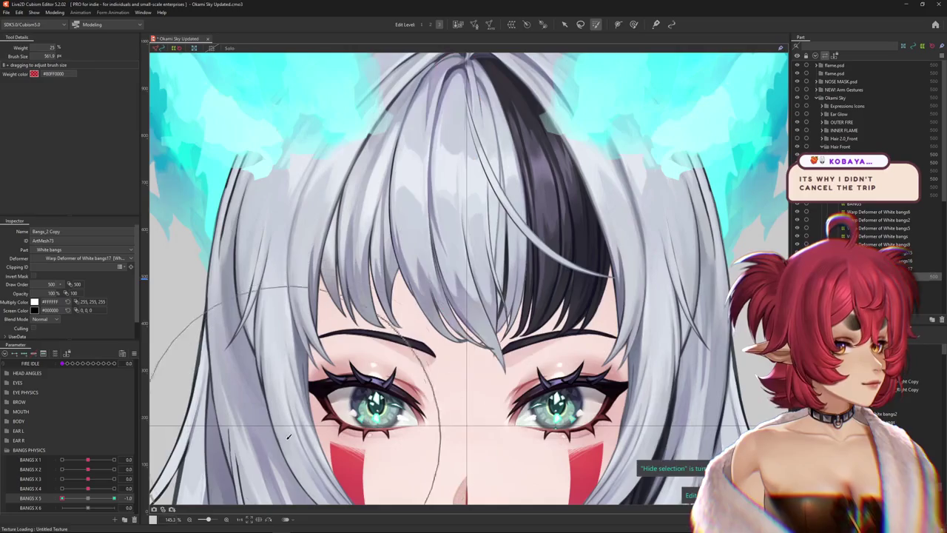
pyautogui.click(427, 279)
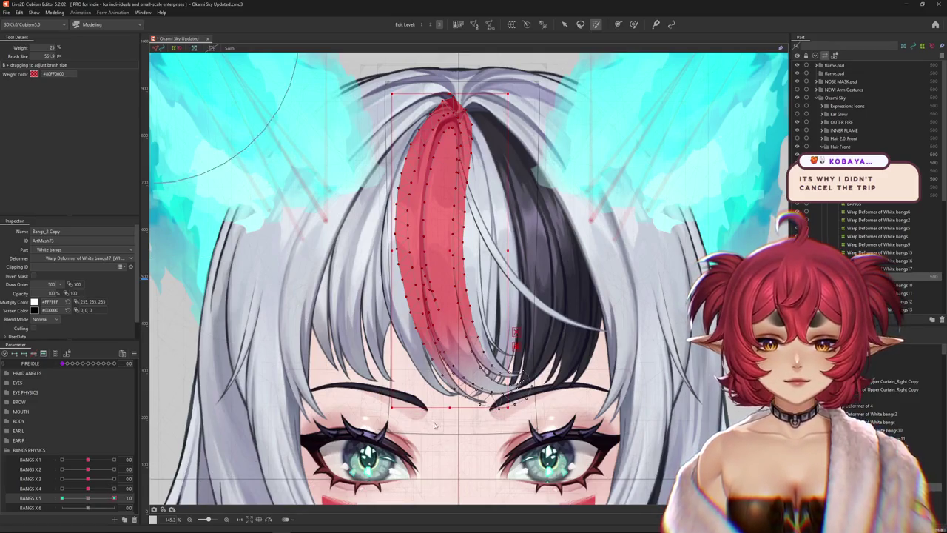
pyautogui.scroll(-2, 435, 425)
pyautogui.press('b')
pyautogui.scroll(2, 462, 277)
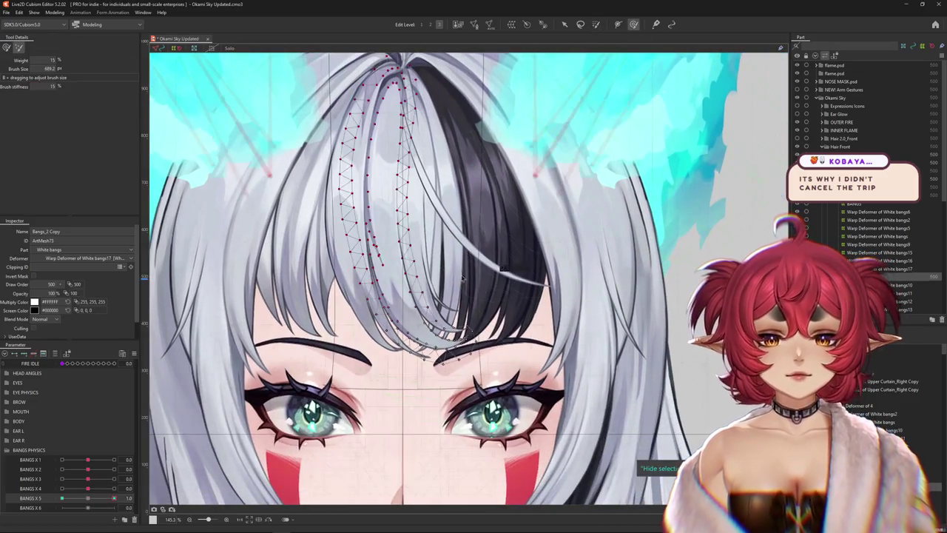
pyautogui.click(7, 48)
# Shrink the brush to about 239 px and frame the strand tip above the brow.
pyautogui.scroll(2, 444, 259)
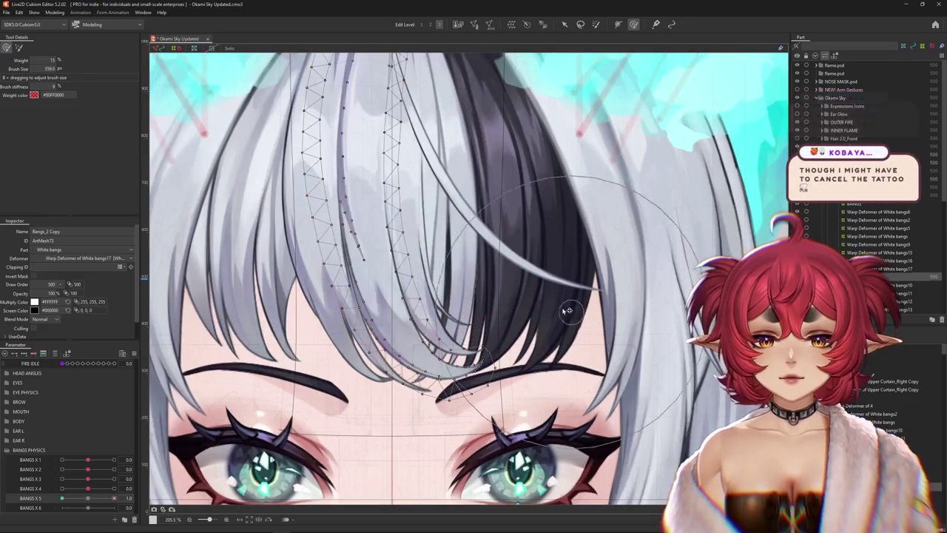
pyautogui.moveTo(545, 240); pyautogui.dragTo(532, 344)
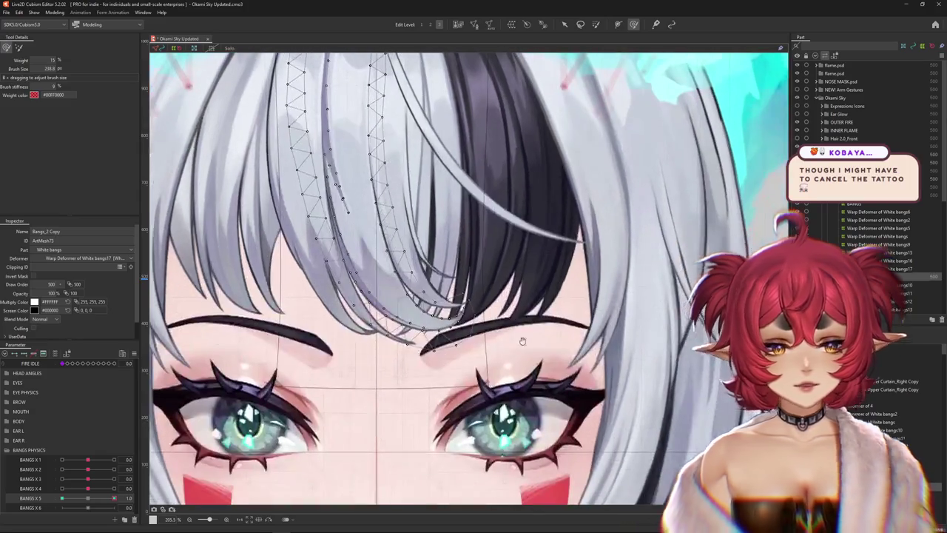
pyautogui.moveTo(534, 395)
pyautogui.mouseDown()
pyautogui.moveTo(542, 352)
pyautogui.moveTo(546, 360)
pyautogui.mouseUp()
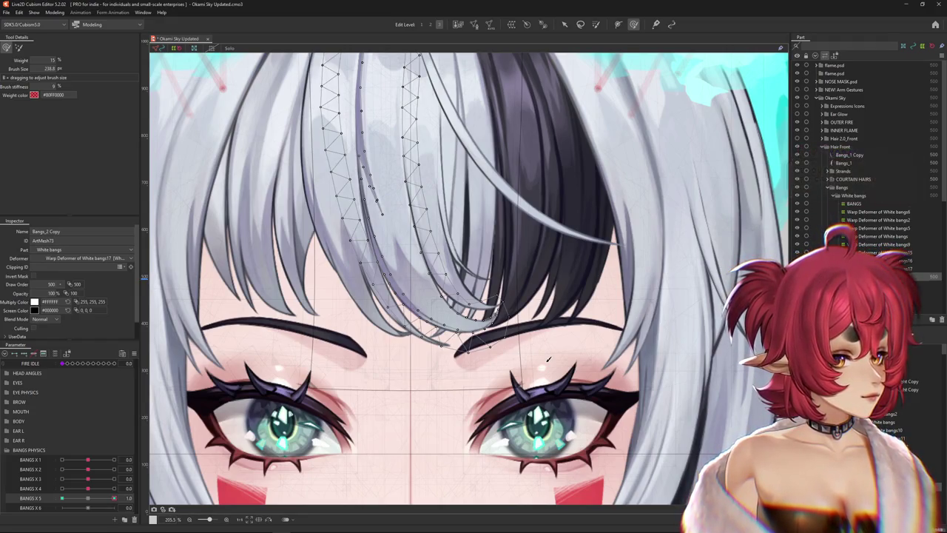
pyautogui.scroll(-3, 548, 359)
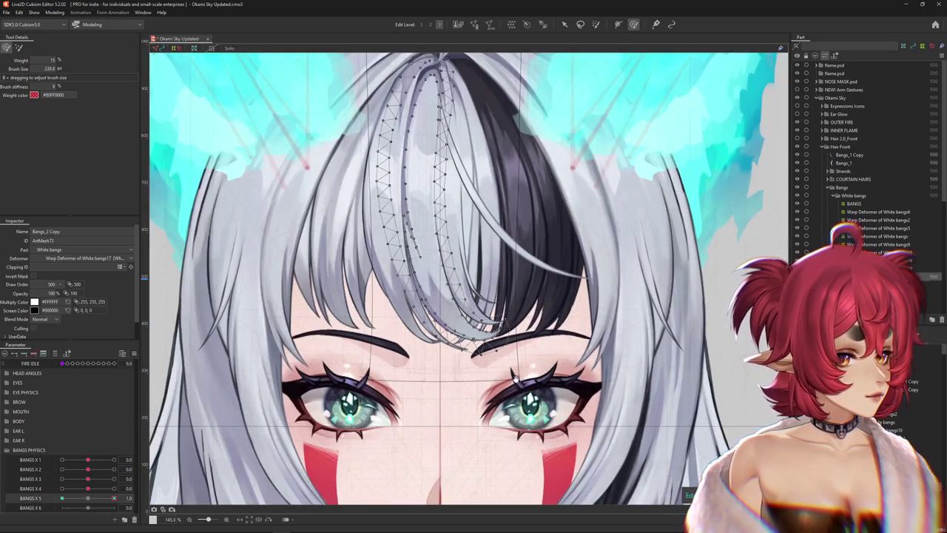
pyautogui.scroll(2, 495, 362)
pyautogui.moveTo(495, 362); pyautogui.dragTo(456, 373)
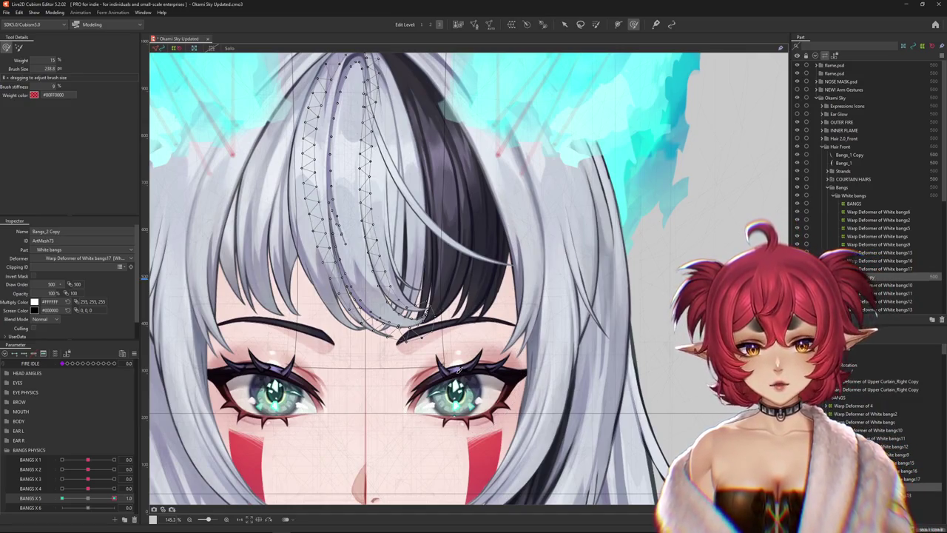
# Swing BANGS X 5 from 0 to -1 and back to 1 to check the bangs.
pyautogui.click(89, 499)
pyautogui.moveTo(90, 501); pyautogui.dragTo(62, 498)
pyautogui.scroll(3, 396, 427)
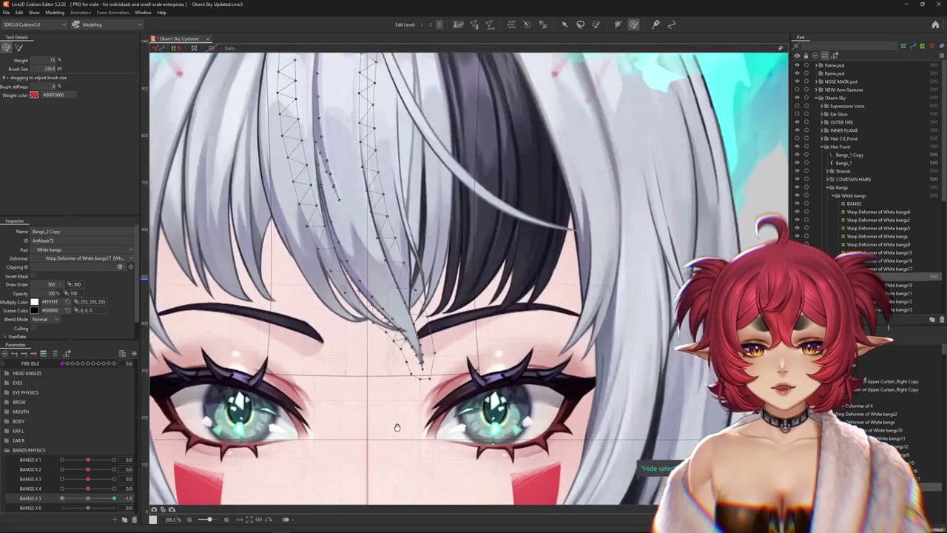
pyautogui.scroll(-3, 397, 427)
pyautogui.scroll(3, 396, 427)
pyautogui.moveTo(62, 499); pyautogui.dragTo(156, 488)
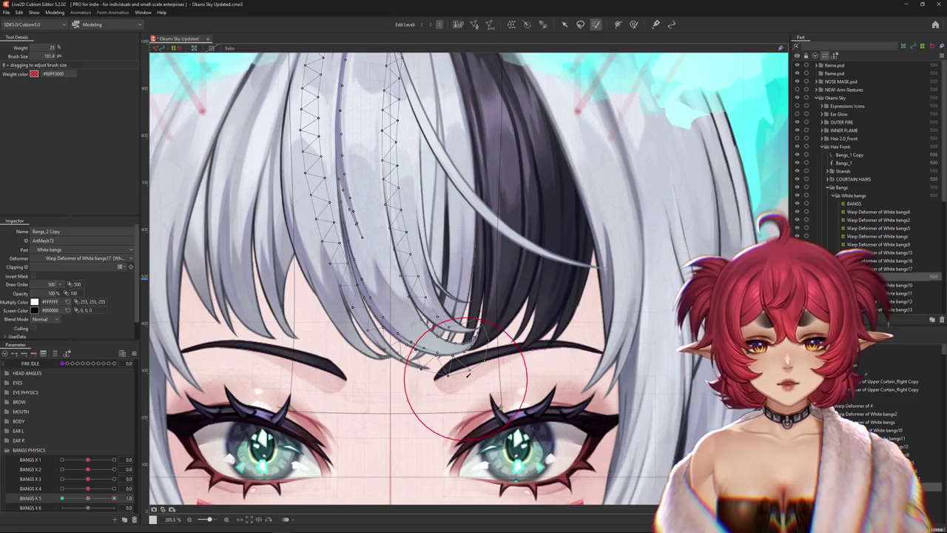
# Brush the strand tip at BANGS X 5 1.0 so it curls onto the inner brow, then hide the mesh.
pyautogui.moveTo(443, 347); pyautogui.dragTo(491, 334)
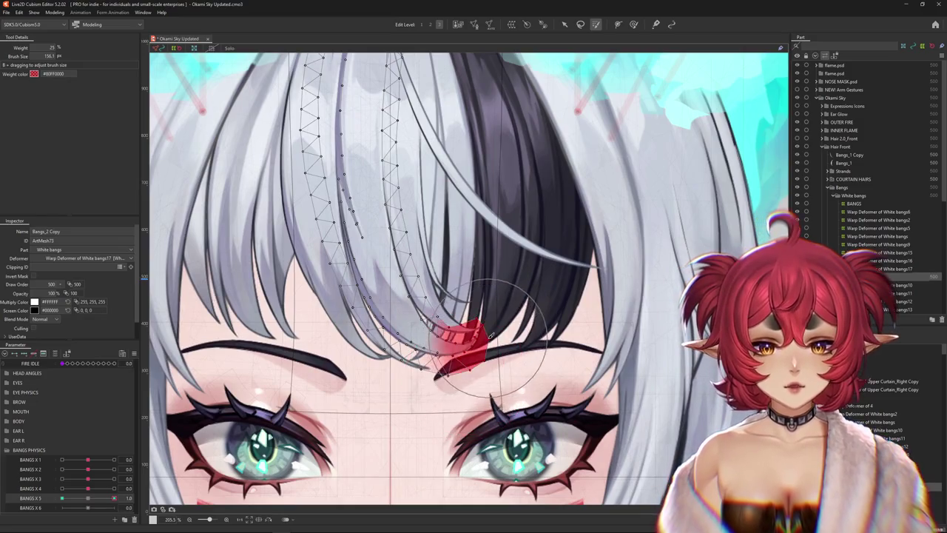
pyautogui.click(633, 24)
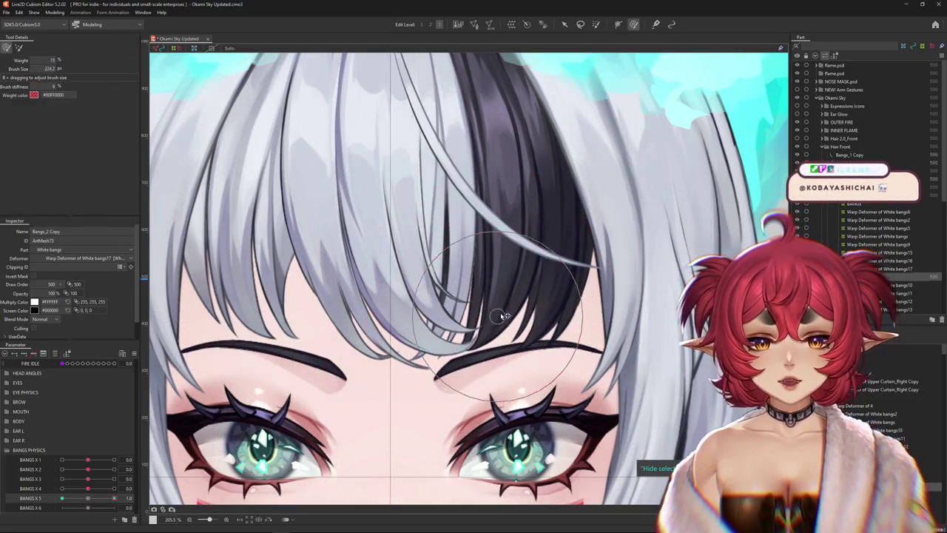
pyautogui.moveTo(436, 294); pyautogui.dragTo(432, 289)
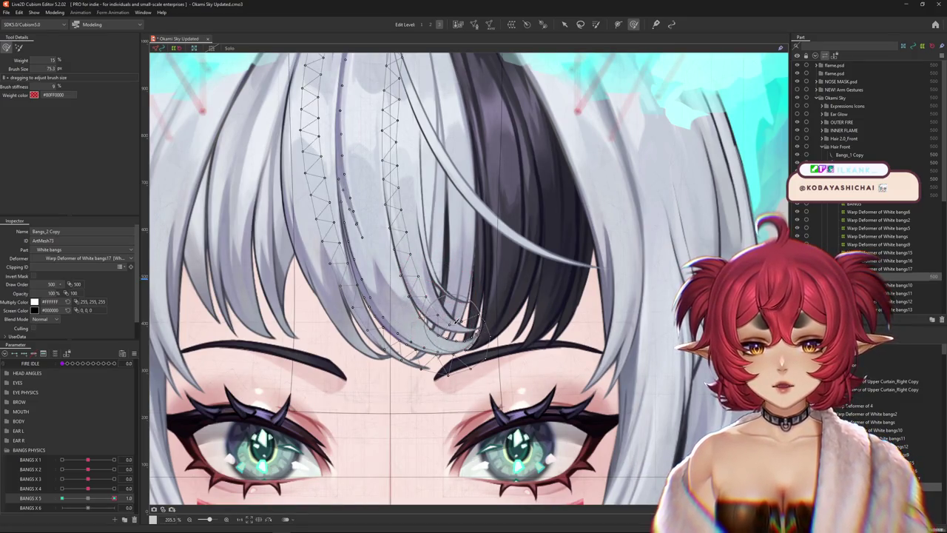
pyautogui.hscroll(-1, 444, 302)
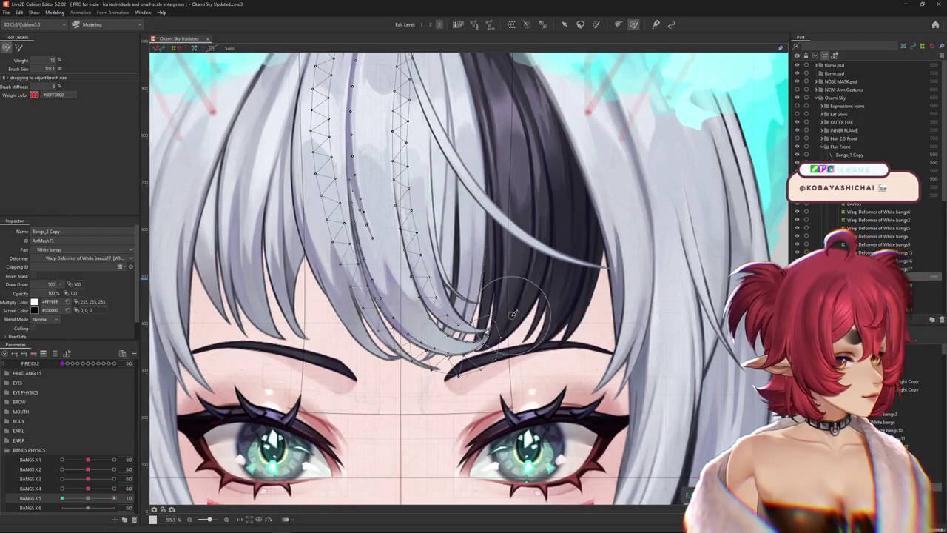
pyautogui.scroll(-3, 576, 298)
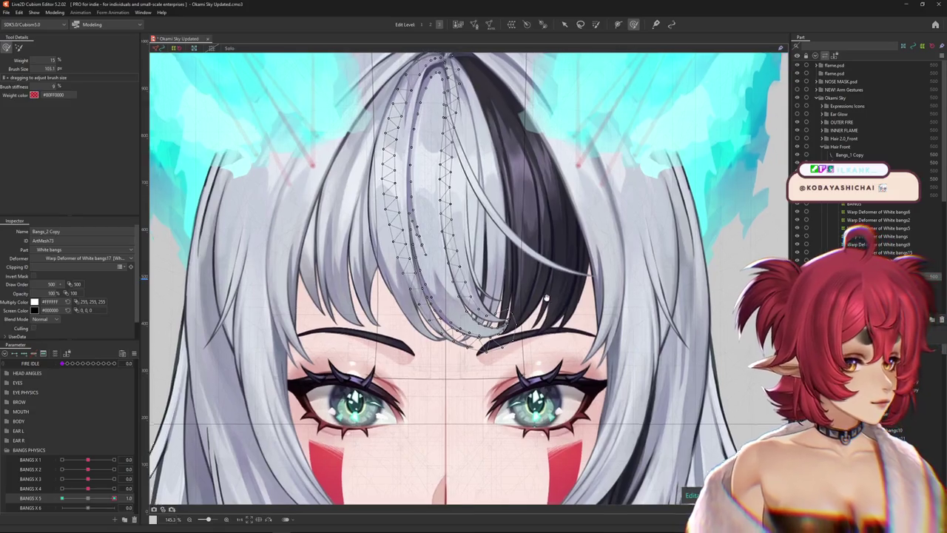
pyautogui.scroll(-1, 540, 318)
pyautogui.scroll(1, 508, 334)
pyautogui.press('h')
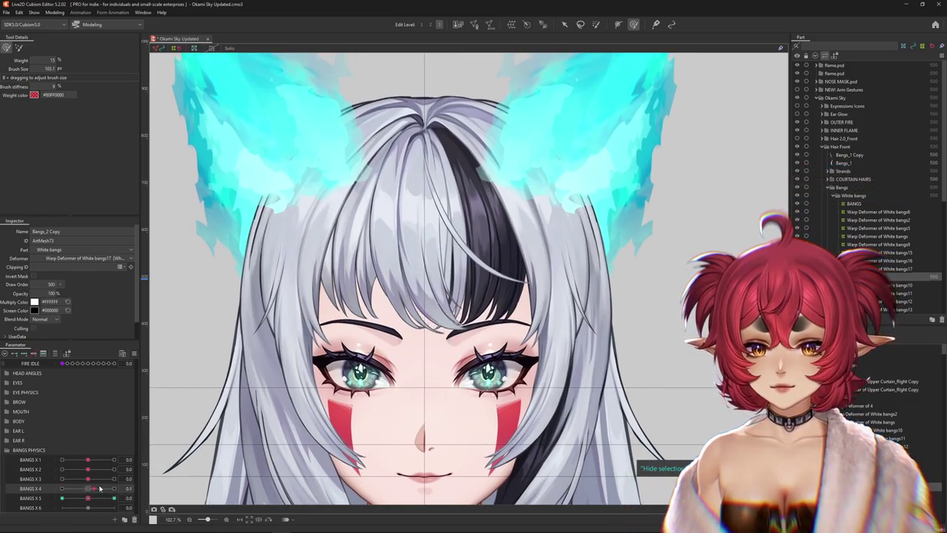
# Swing BANGS X 4, then in Physics Settings turn the preview head around to watch the bangs sway.
pyautogui.moveTo(100, 488); pyautogui.dragTo(56, 488)
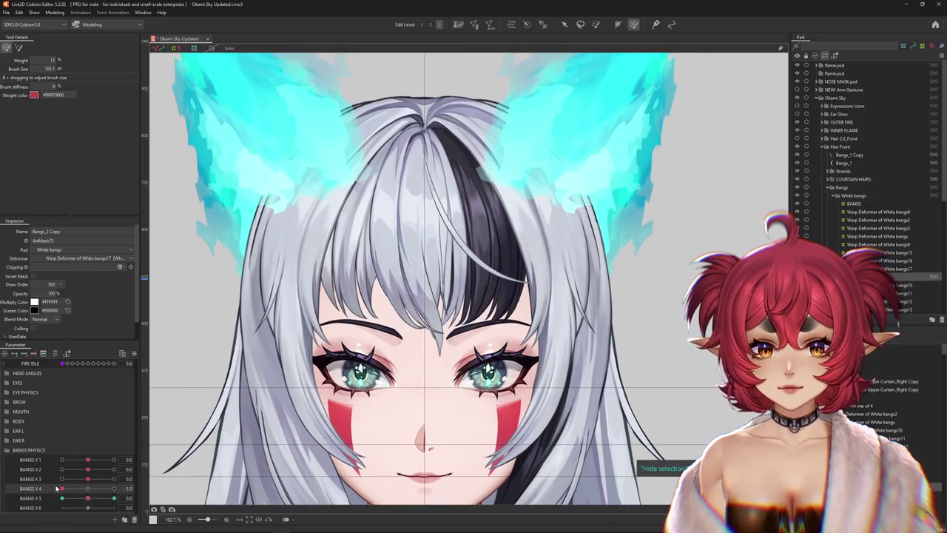
pyautogui.click(55, 12)
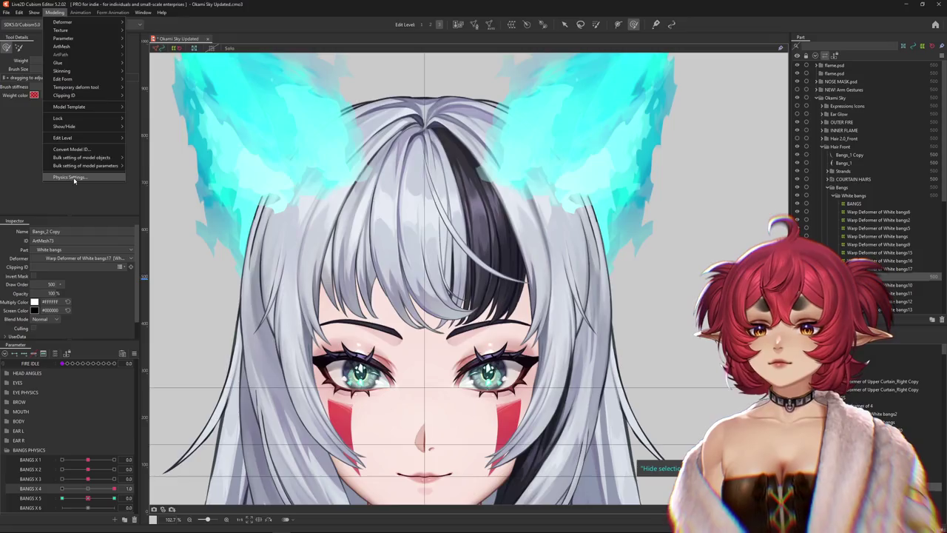
pyautogui.click(83, 176)
pyautogui.moveTo(601, 294)
pyautogui.mouseDown()
pyautogui.moveTo(551, 301)
pyautogui.moveTo(442, 281)
pyautogui.mouseUp()
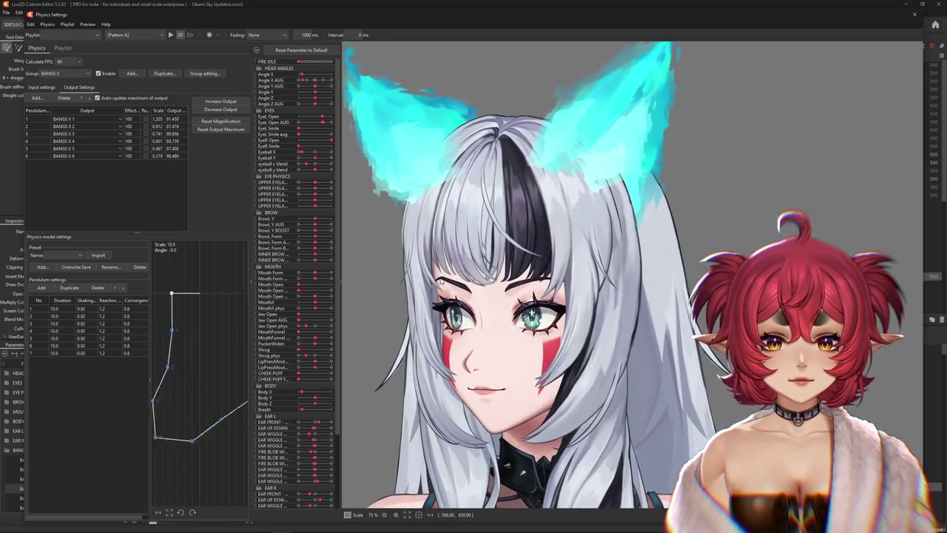
pyautogui.moveTo(442, 281)
pyautogui.mouseDown()
pyautogui.moveTo(470, 341)
pyautogui.moveTo(747, 356)
pyautogui.moveTo(487, 349)
pyautogui.mouseUp()
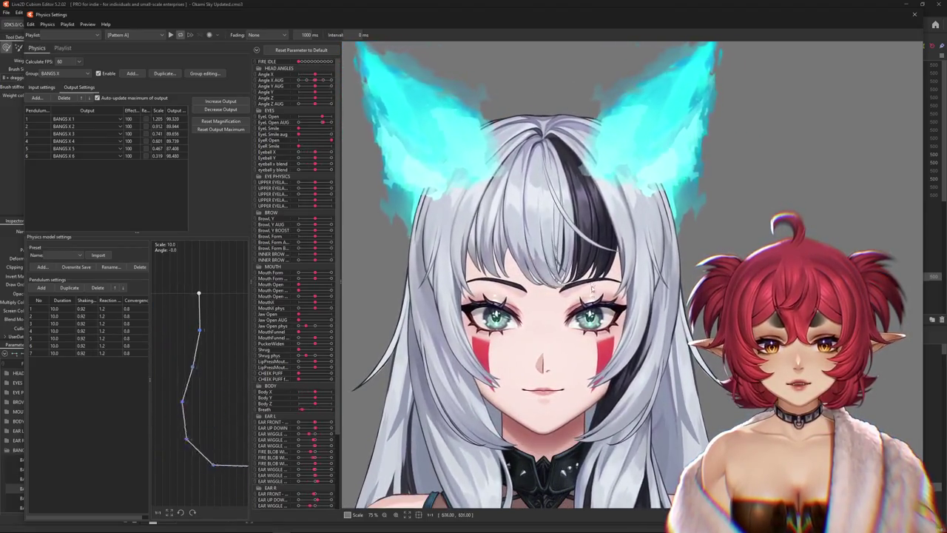
pyautogui.moveTo(487, 349); pyautogui.dragTo(356, 440)
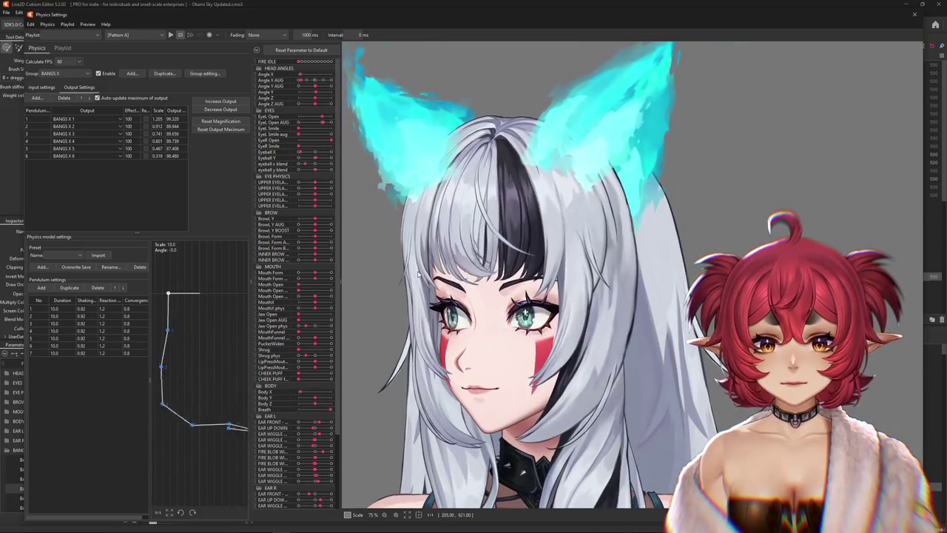
pyautogui.moveTo(518, 369); pyautogui.dragTo(706, 350)
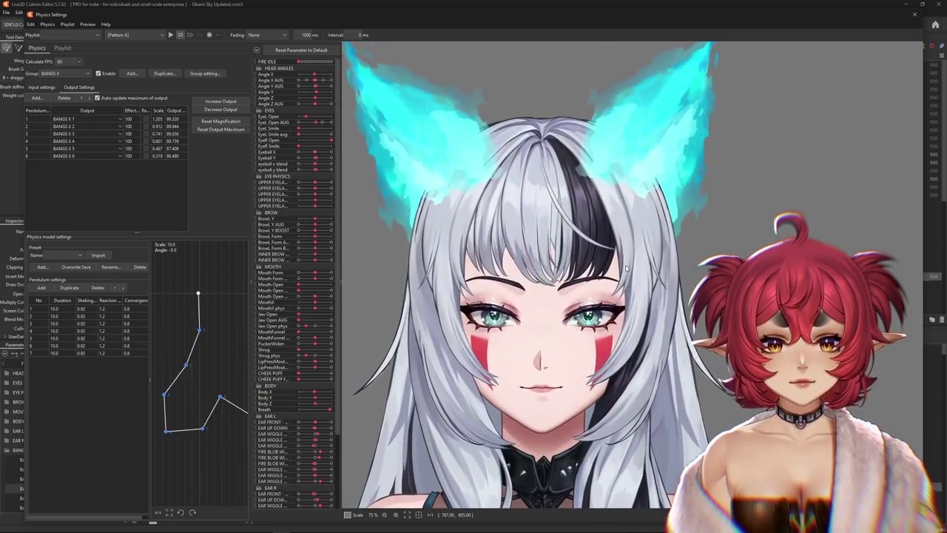
pyautogui.click(915, 14)
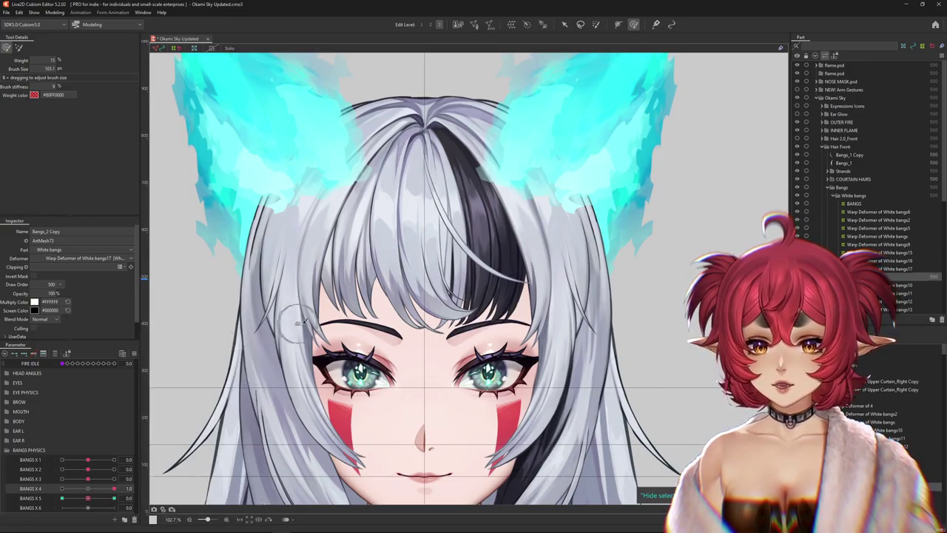
# Save the model and reset all parameters to neutral from the Parameter panel menu.
pyautogui.hotkey('ctrl', 's')
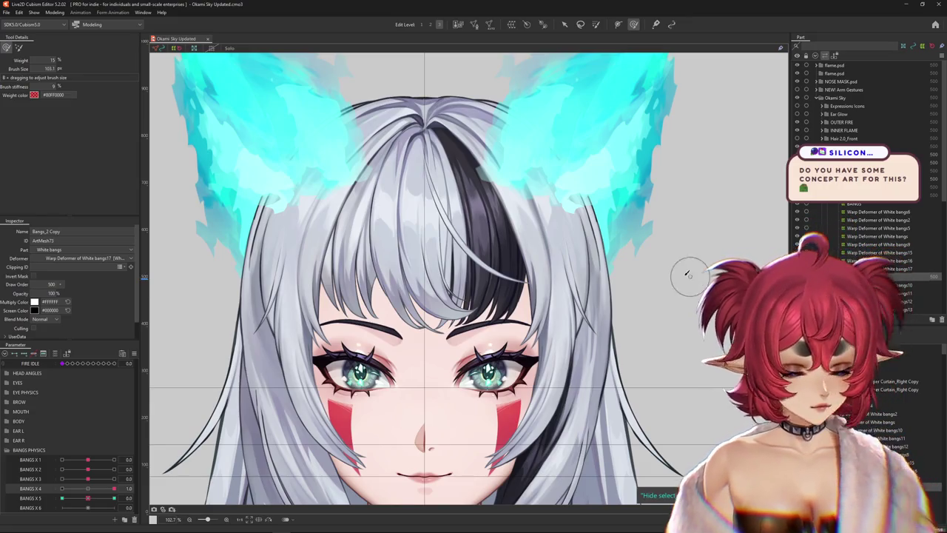
pyautogui.scroll(2, 666, 254)
pyautogui.scroll(-2, 444, 296)
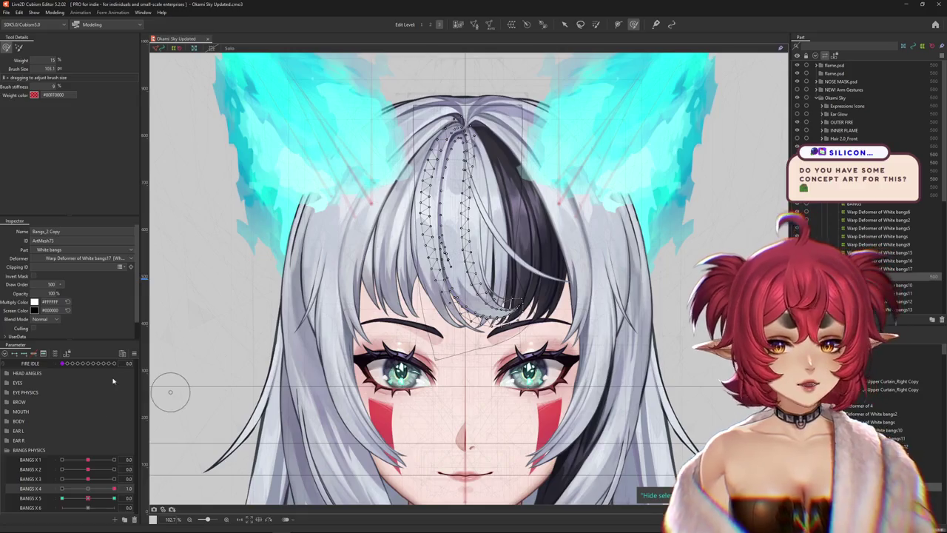
pyautogui.click(136, 356)
pyautogui.click(196, 447)
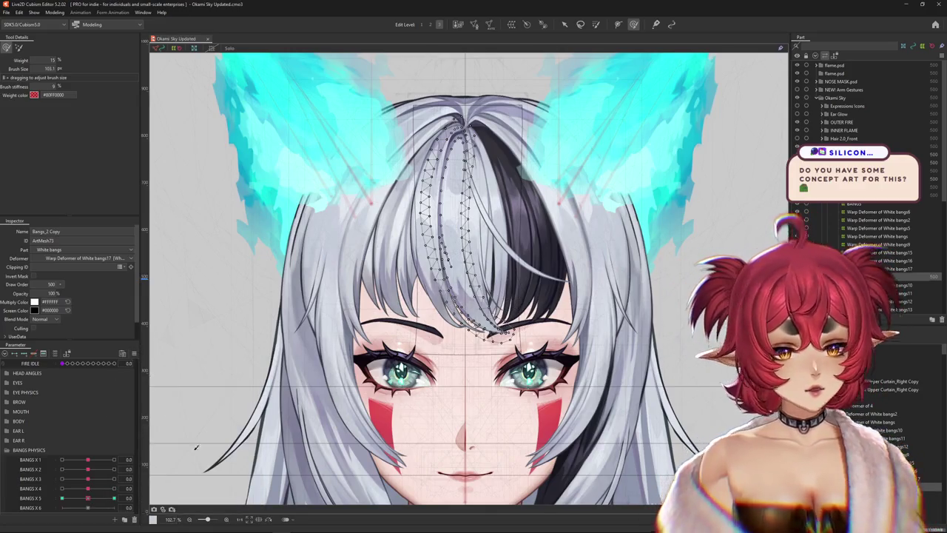
# Select the Bangs_1 mesh on the forehead and start a new warp deformer for it.
pyautogui.scroll(2, 458, 170)
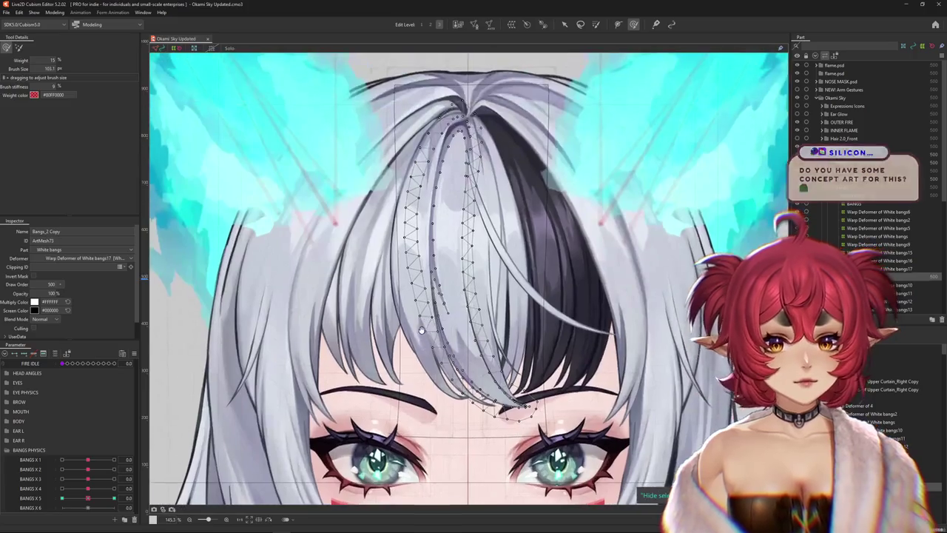
pyautogui.rightClick(415, 331)
pyautogui.click(449, 418)
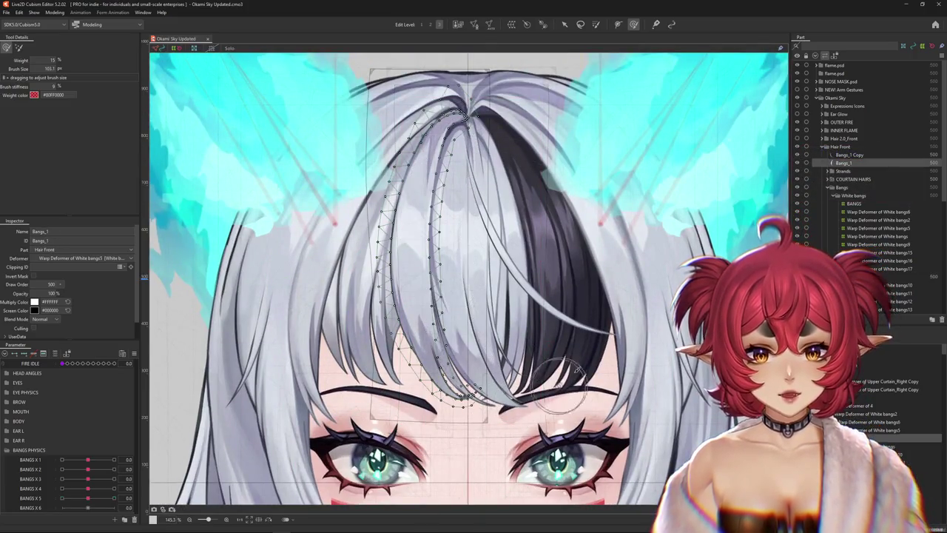
pyautogui.moveTo(562, 252); pyautogui.dragTo(549, 283)
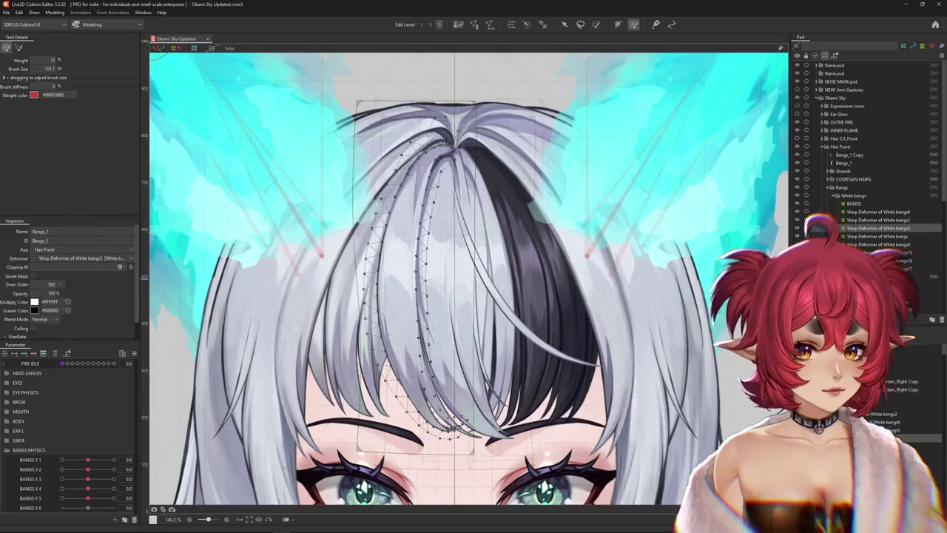
pyautogui.click(506, 25)
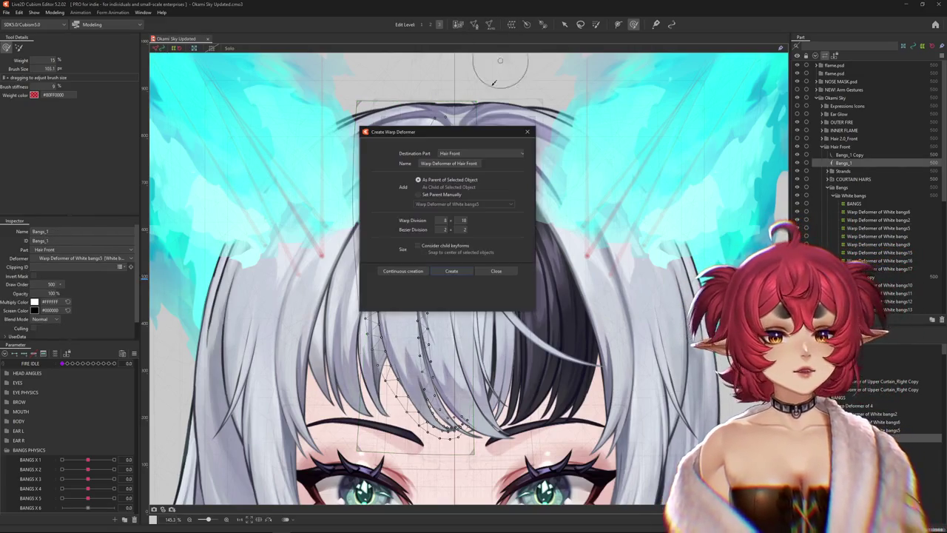
# Create the Hair Front warp deformer, then bring up the OkamiSky reference sheet post.
pyautogui.click(452, 272)
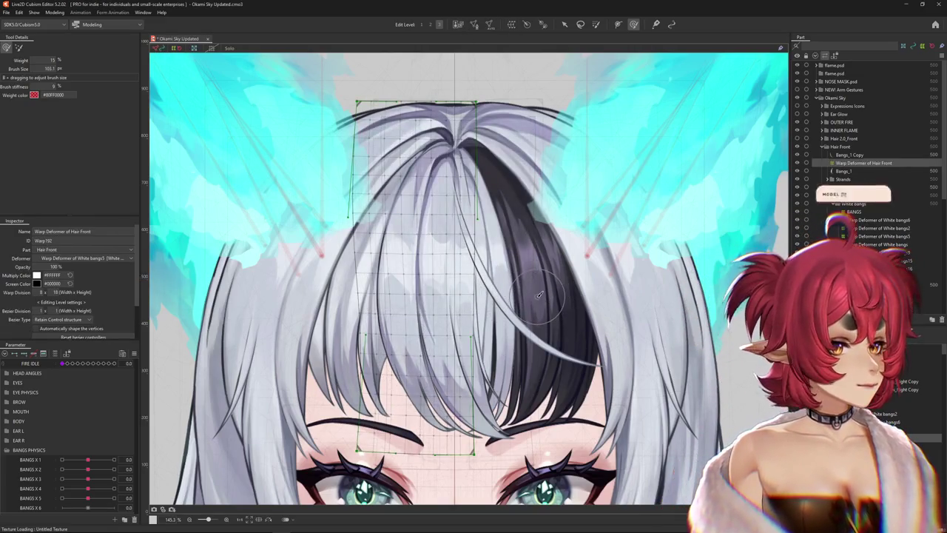
pyautogui.scroll(-10, 539, 295)
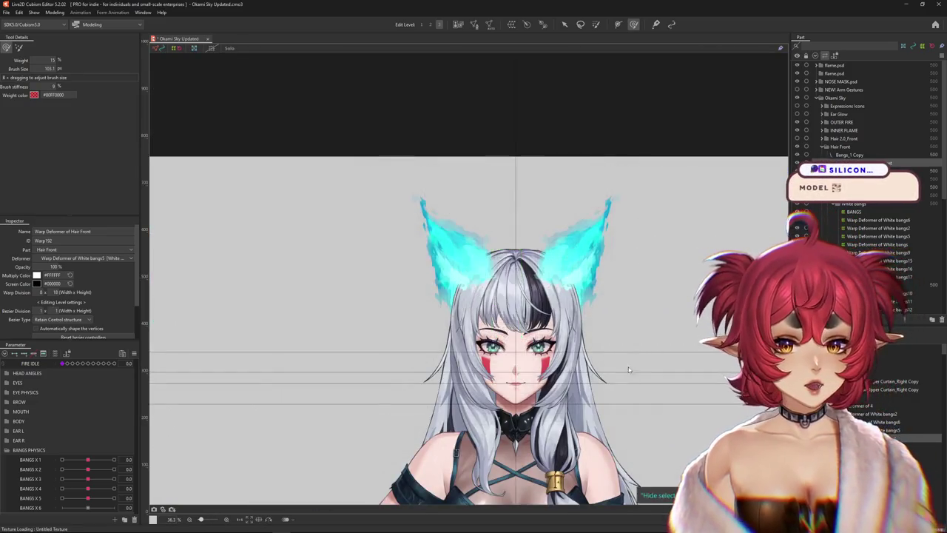
pyautogui.scroll(3, 562, 222)
pyautogui.scroll(-1, 584, 259)
pyautogui.scroll(-2, 599, 274)
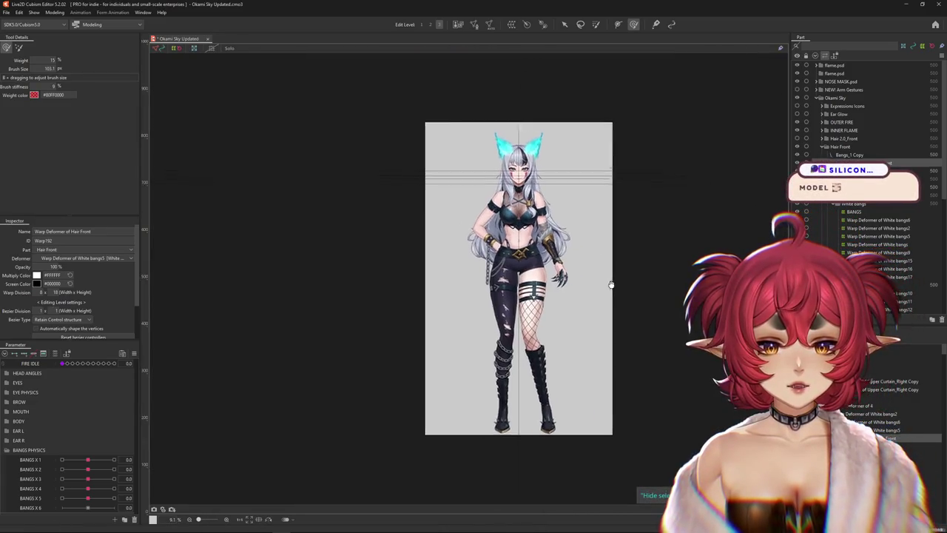
pyautogui.scroll(1, 584, 264)
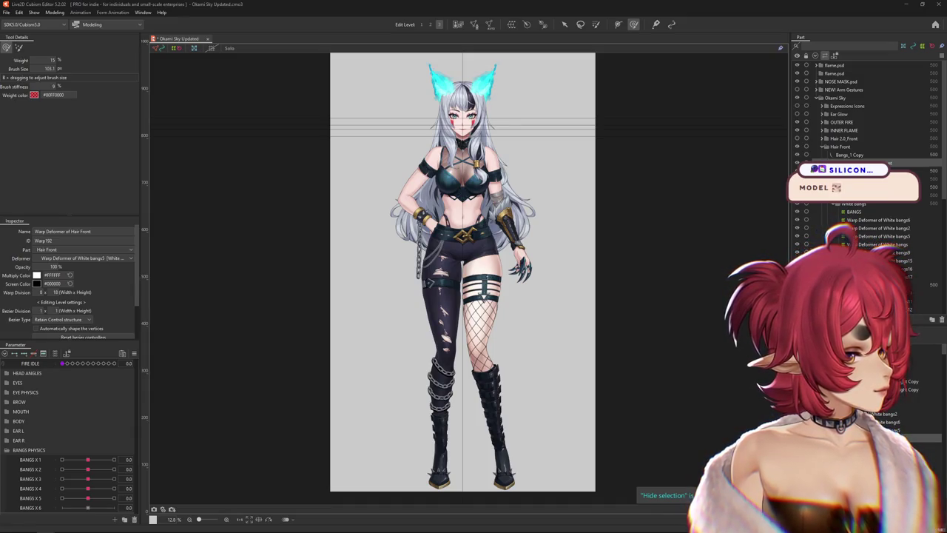
pyautogui.hotkey('alt', 'Tab')
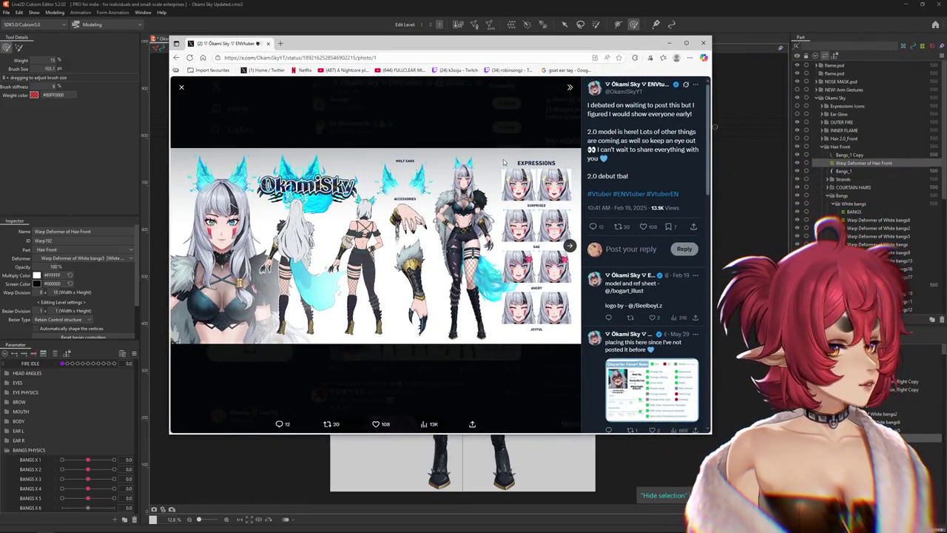
# Maximize the browser to study the OkamiSky reference sheet.
pyautogui.click(687, 42)
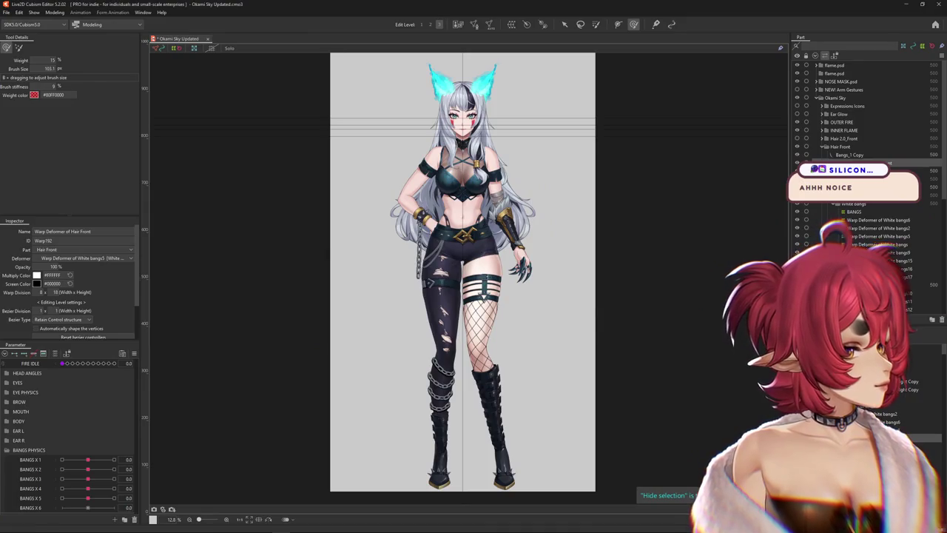
# Zoom to the face, select Warp Deformer of White bangs5, and set BANGS X 2 to 1.0.
pyautogui.scroll(-3, 577, 229)
pyautogui.scroll(3, 577, 228)
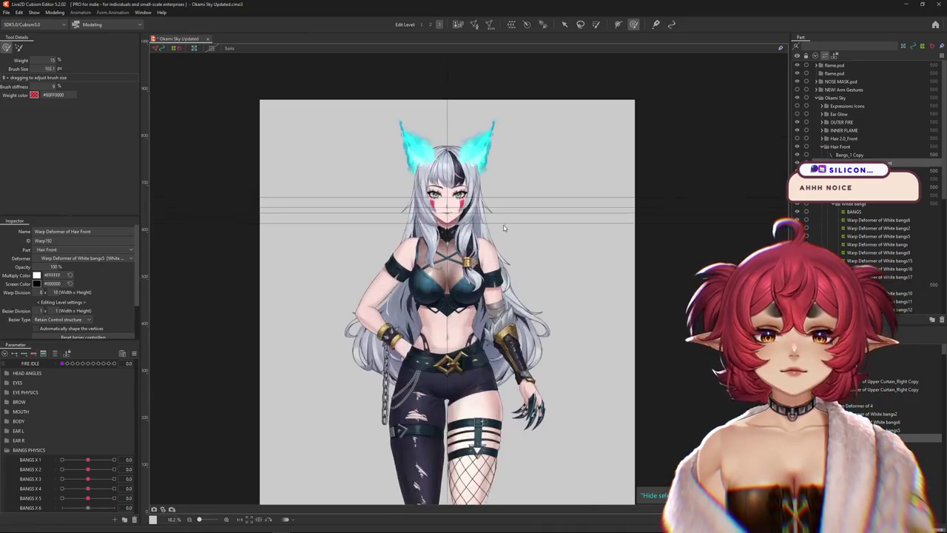
pyautogui.scroll(2, 545, 235)
pyautogui.scroll(5, 544, 236)
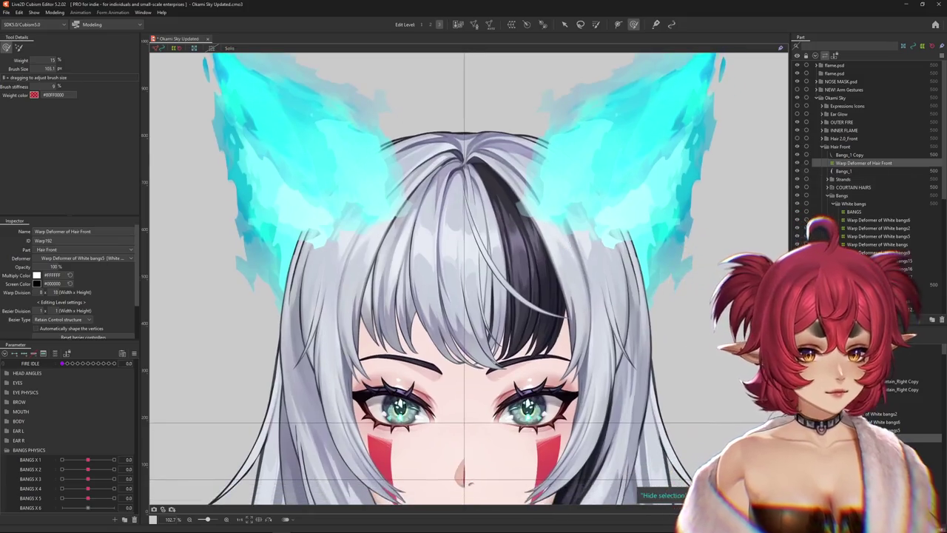
pyautogui.click(878, 236)
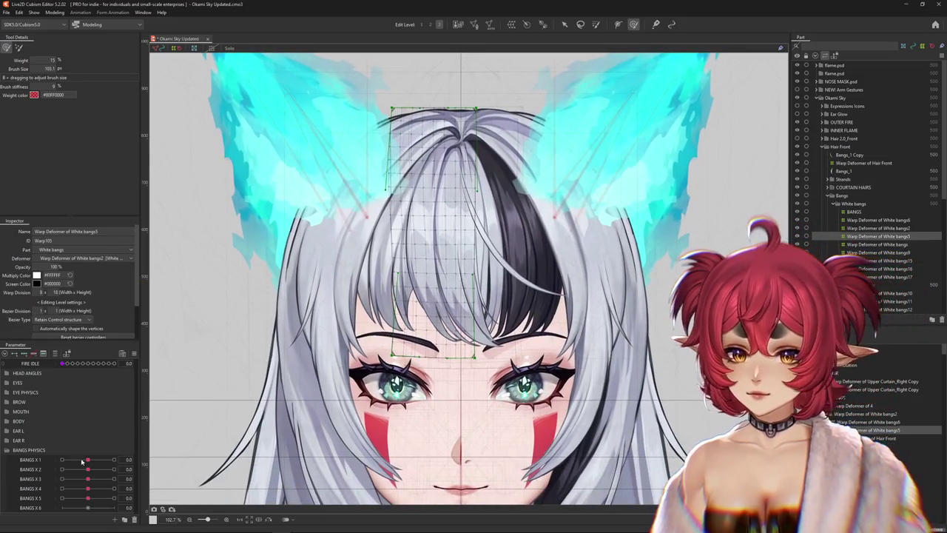
pyautogui.moveTo(87, 469)
pyautogui.mouseDown()
pyautogui.moveTo(74, 471)
pyautogui.moveTo(88, 469)
pyautogui.mouseUp()
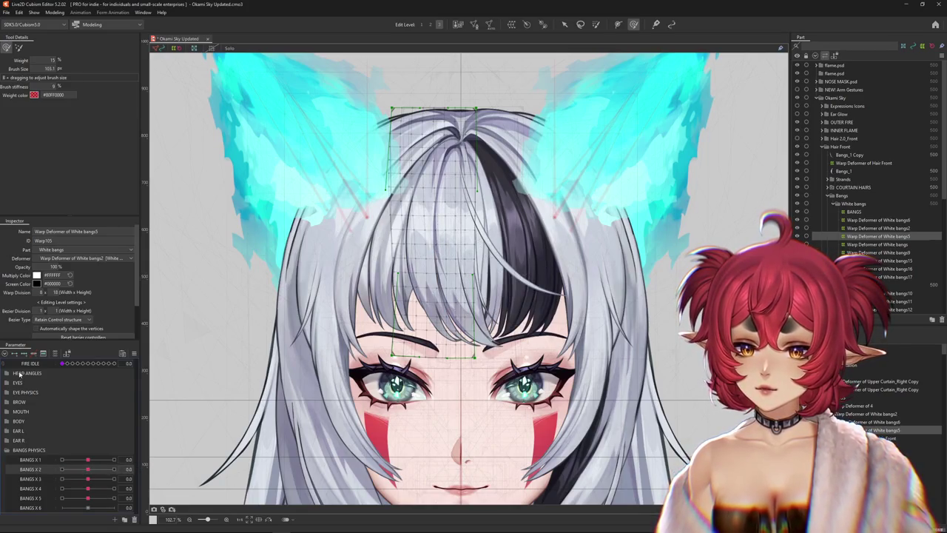
pyautogui.scroll(2, 151, 383)
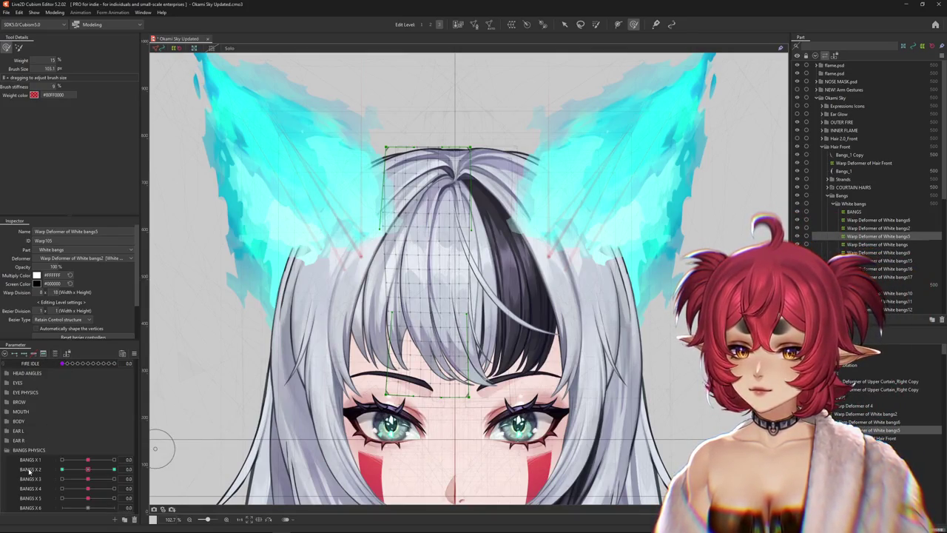
pyautogui.moveTo(87, 469); pyautogui.dragTo(133, 468)
pyautogui.moveTo(470, 254); pyautogui.dragTo(506, 249)
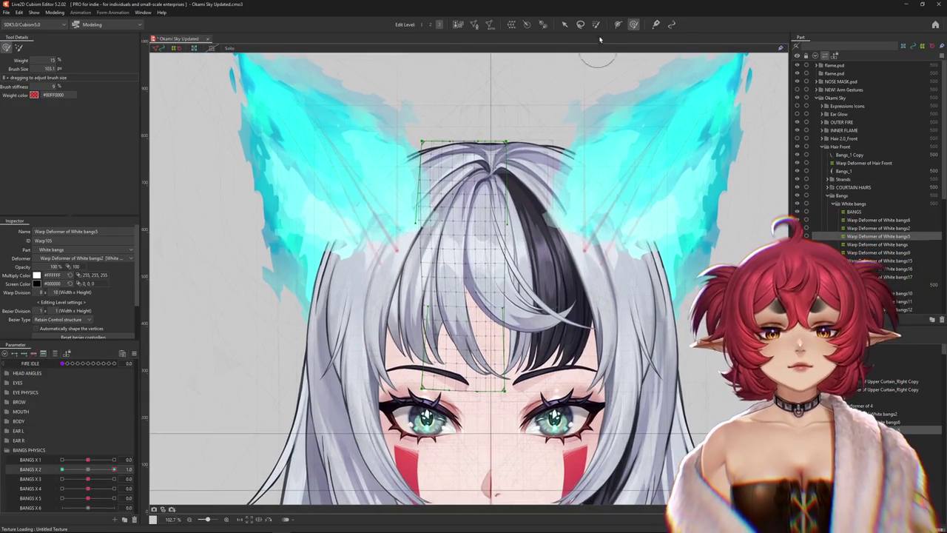
# Bend the White bangs5 bangs with a temporary path deform on the BANGS X 2 key, then commit it.
pyautogui.click(565, 24)
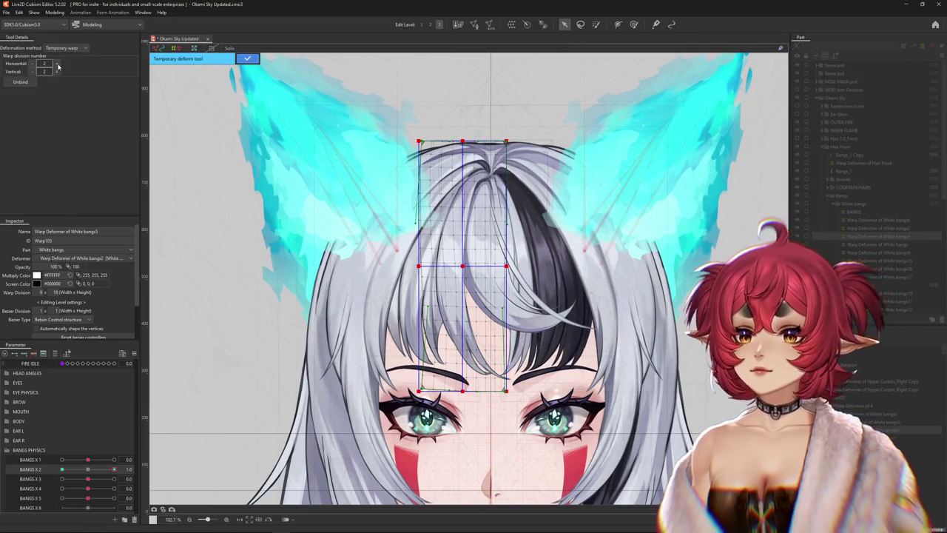
pyautogui.click(74, 48)
pyautogui.click(65, 62)
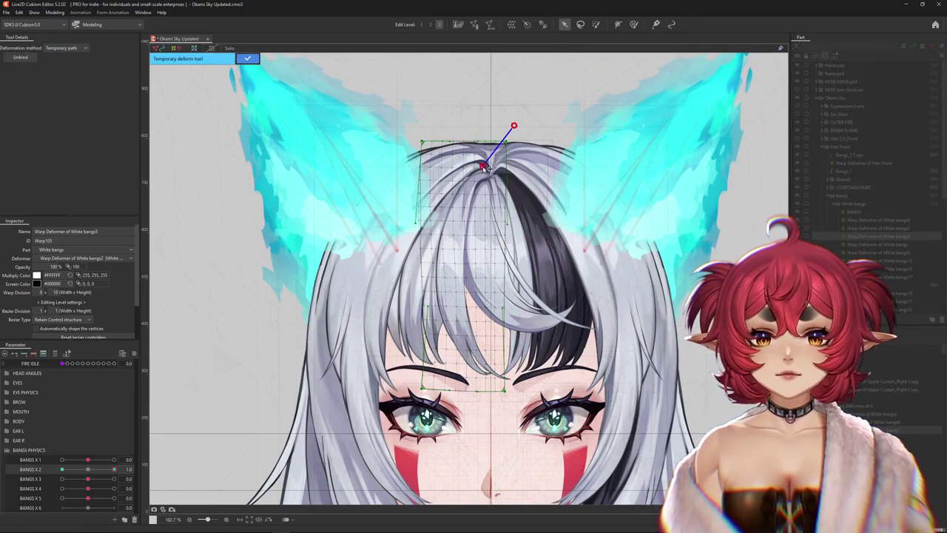
pyautogui.click(511, 451)
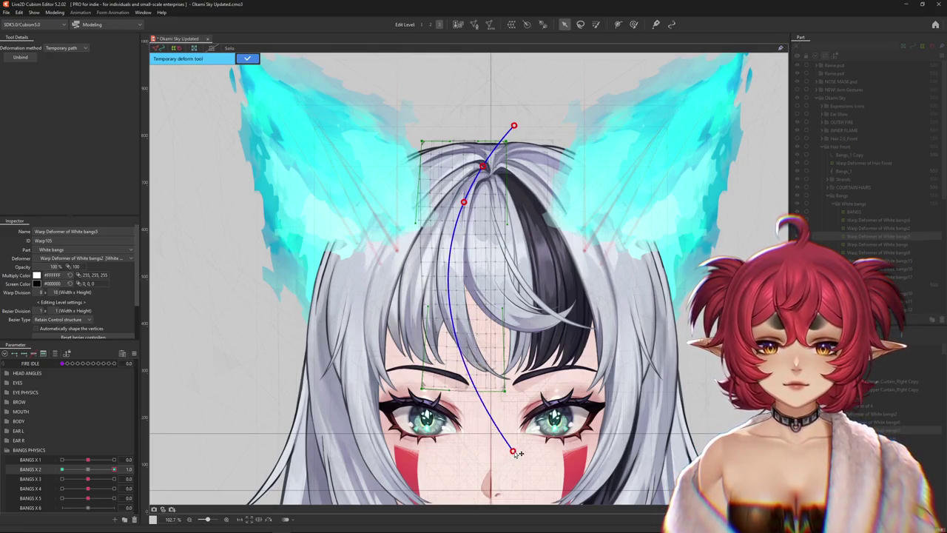
pyautogui.click(85, 469)
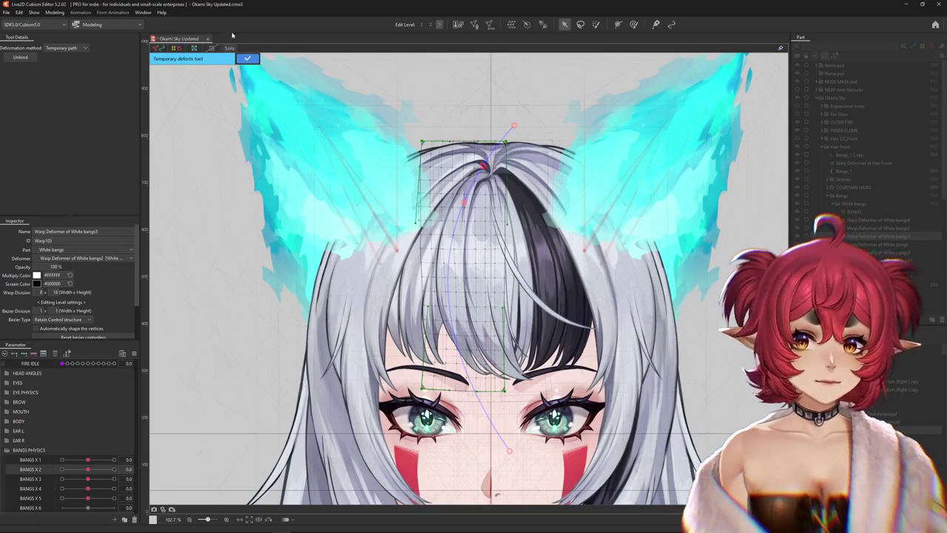
pyautogui.click(247, 58)
pyautogui.click(863, 163)
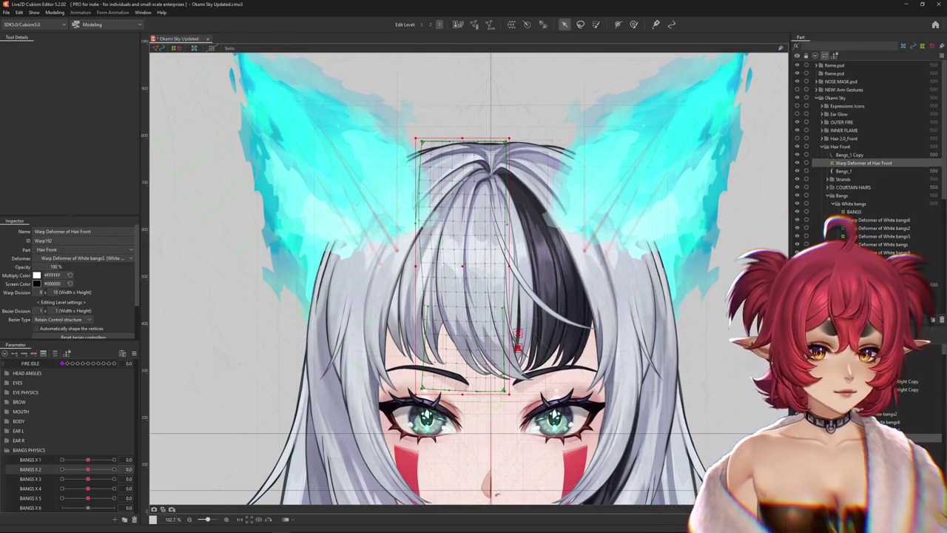
# Inspect the bangs art mesh and warp deformers, filtering their parameters and testing Angle X AUG.
pyautogui.click(843, 171)
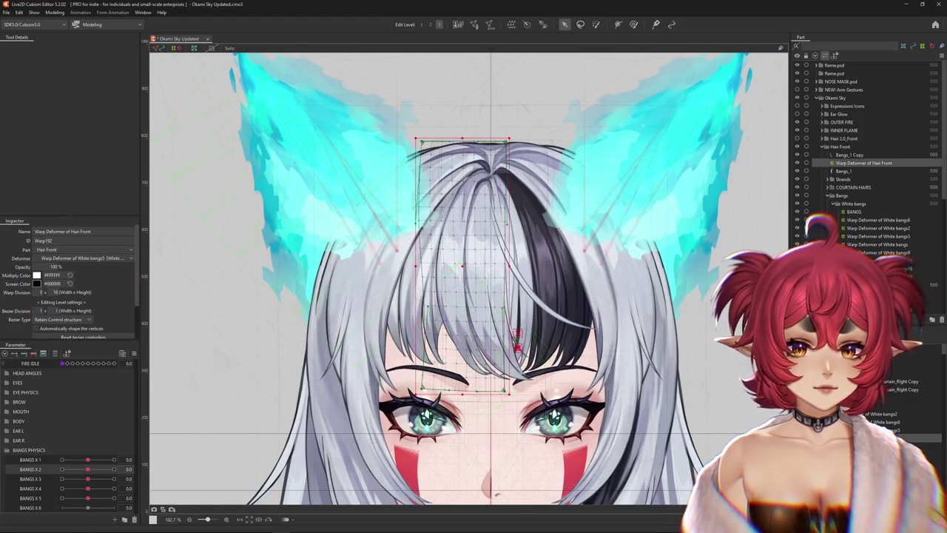
pyautogui.click(878, 236)
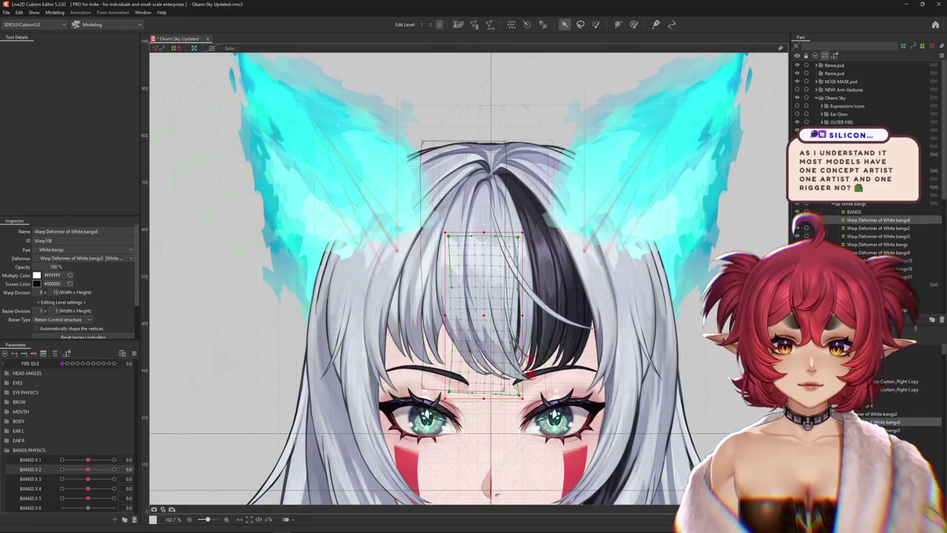
pyautogui.click(891, 414)
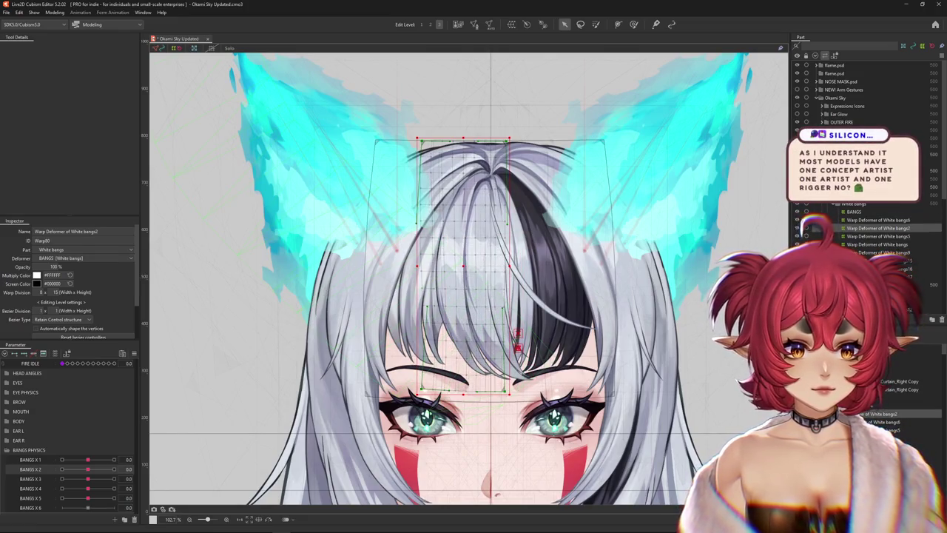
pyautogui.click(888, 422)
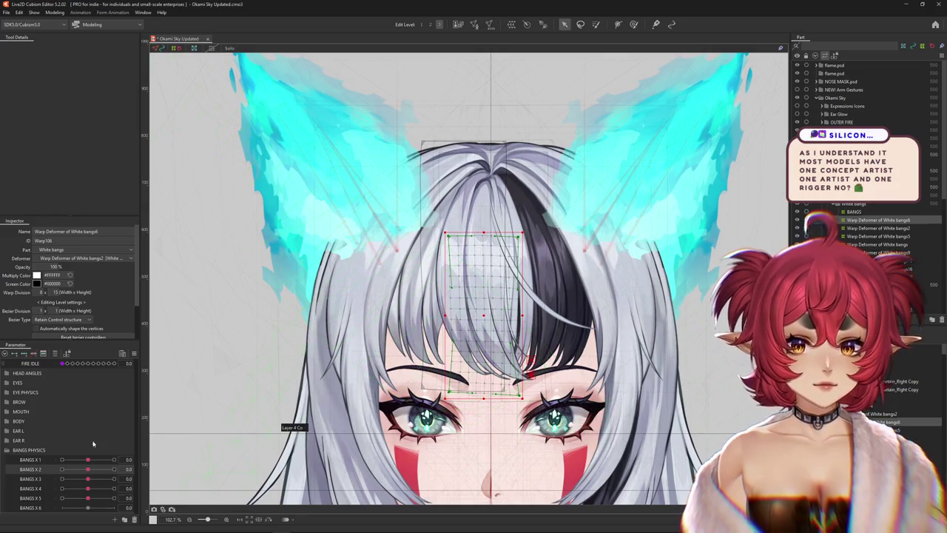
pyautogui.click(57, 354)
pyautogui.moveTo(88, 363); pyautogui.dragTo(93, 364)
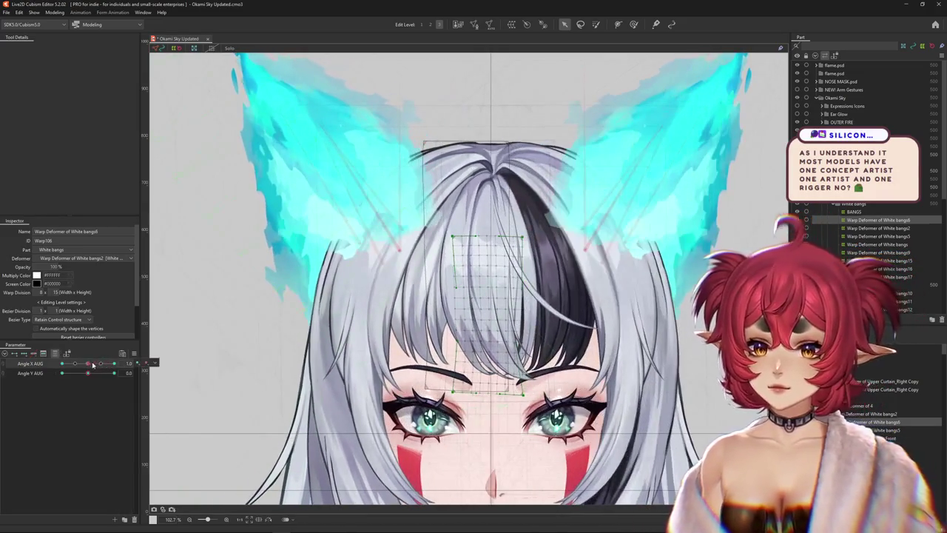
pyautogui.click(147, 362)
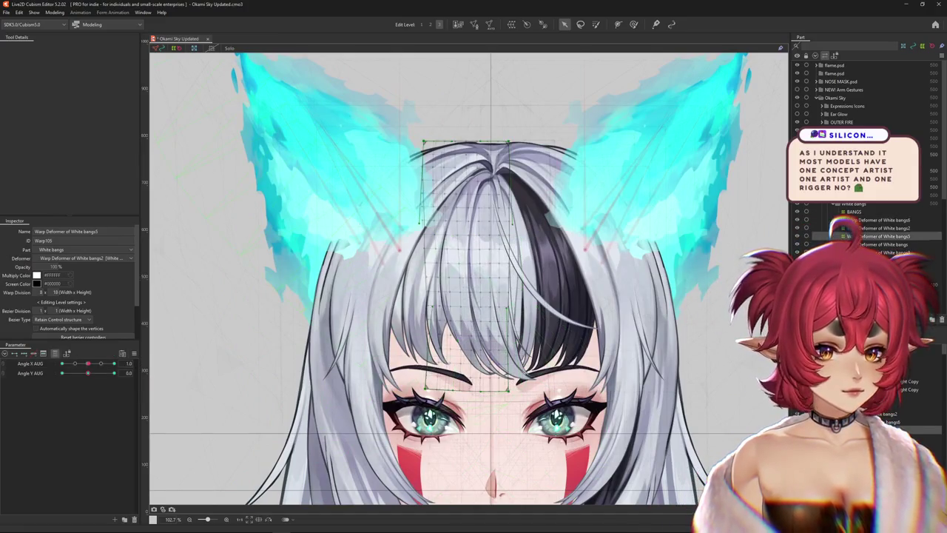
# Create Warp Deformer of White bangs18 around the selected bangs deformers and swing BANGS X 2 to 1.0.
pyautogui.keyDown('ctrl'); pyautogui.click(881, 236); pyautogui.keyUp('ctrl')
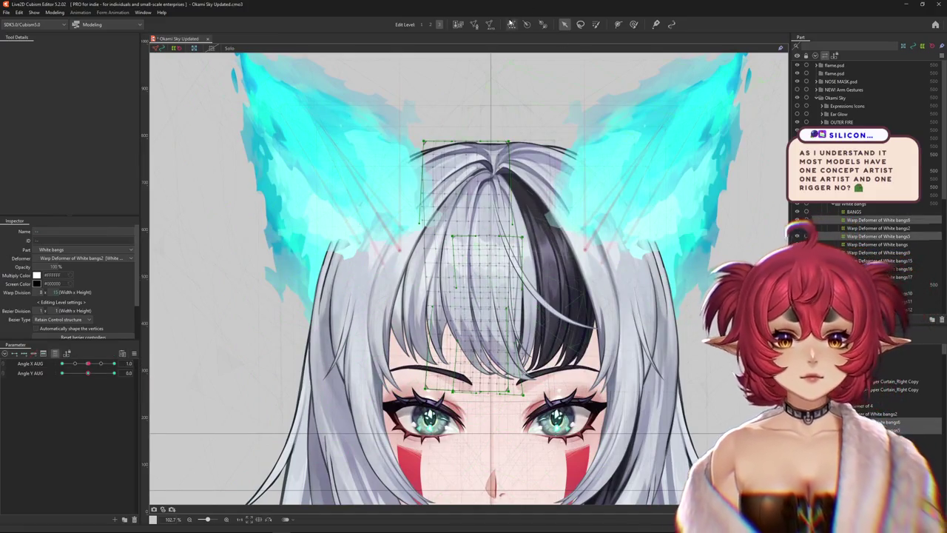
pyautogui.click(618, 24)
pyautogui.click(450, 271)
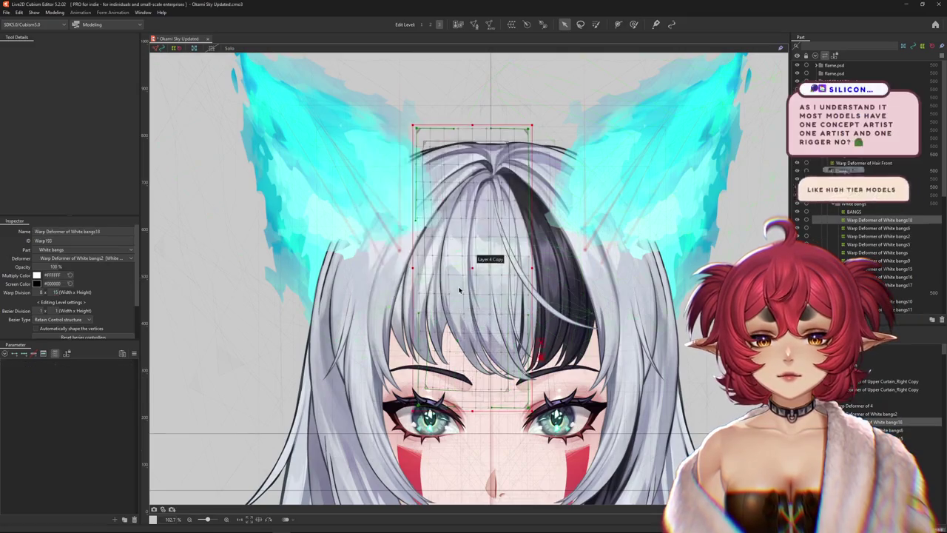
pyautogui.click(67, 353)
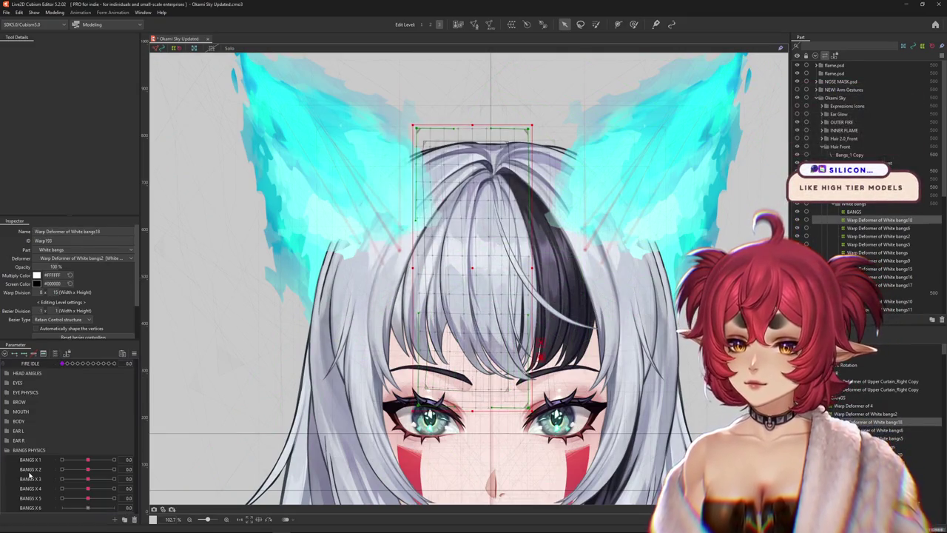
pyautogui.click(92, 470)
pyautogui.moveTo(93, 471); pyautogui.dragTo(114, 469)
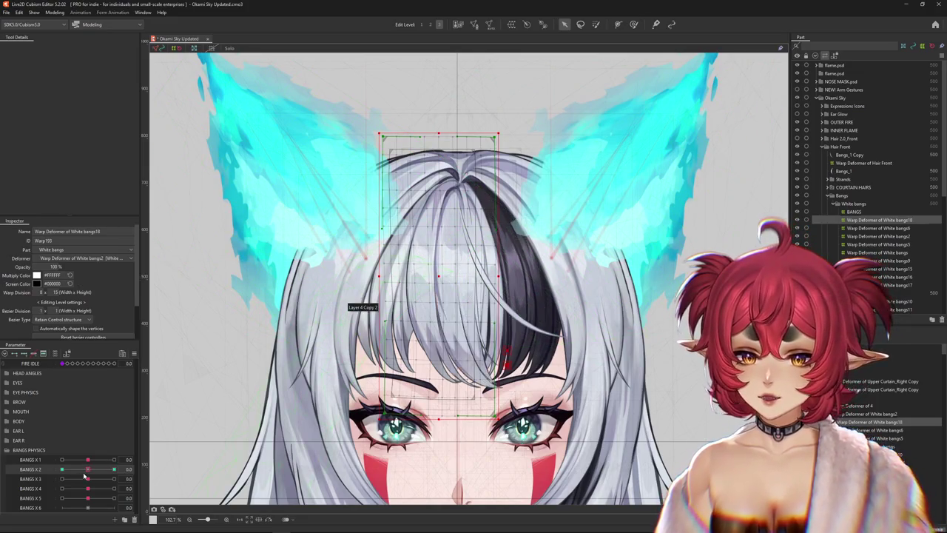
pyautogui.scroll(-2, 509, 235)
pyautogui.scroll(-3, 510, 235)
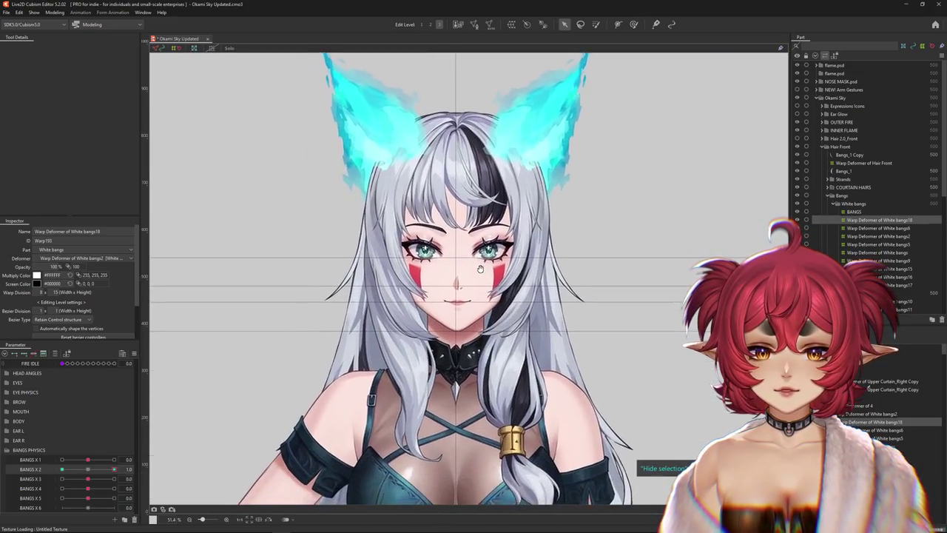
pyautogui.scroll(-3, 509, 234)
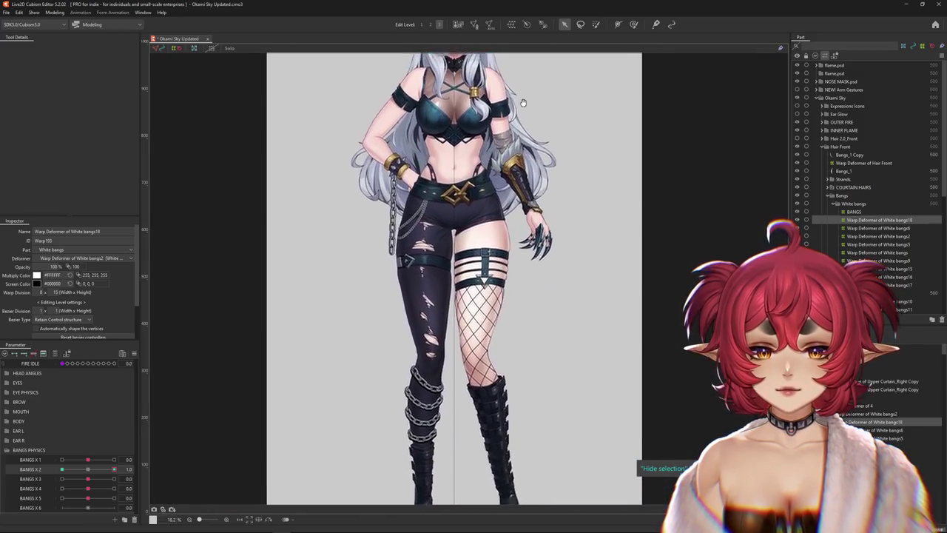
pyautogui.scroll(2, 485, 245)
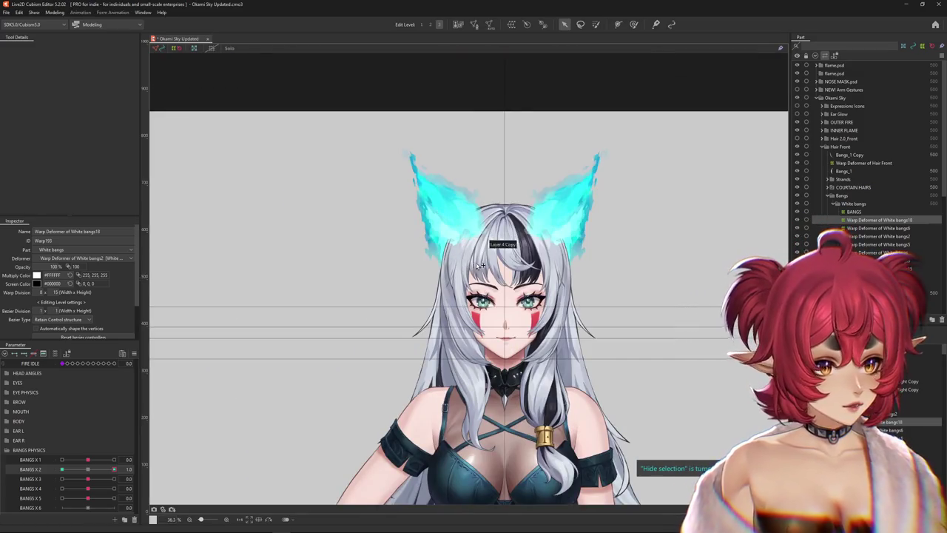
pyautogui.scroll(2, 505, 260)
pyautogui.scroll(-1, 505, 260)
pyautogui.scroll(-1, 505, 260)
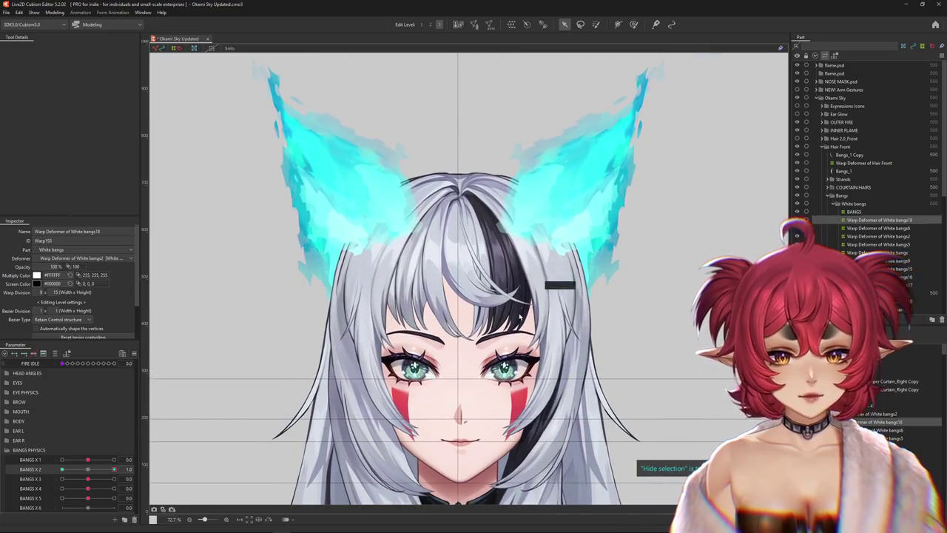
pyautogui.scroll(-1, 513, 355)
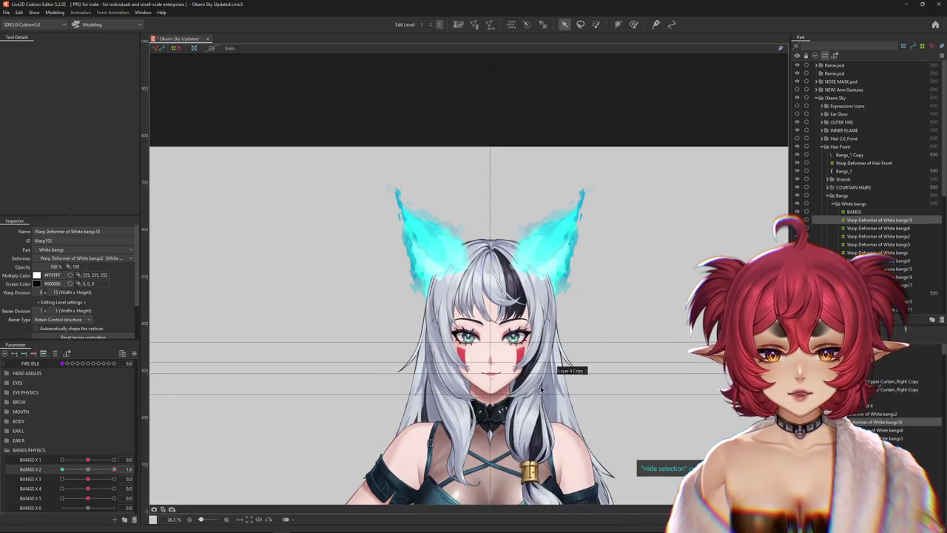
pyautogui.moveTo(581, 367); pyautogui.dragTo(550, 269)
pyautogui.scroll(2, 474, 297)
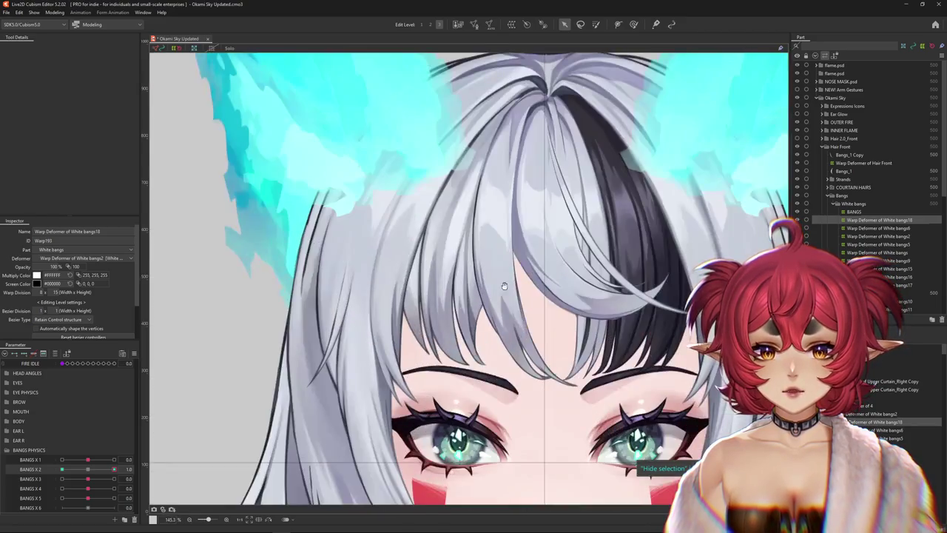
pyautogui.scroll(2, 474, 297)
pyautogui.moveTo(475, 297)
pyautogui.mouseDown()
pyautogui.moveTo(454, 285)
pyautogui.moveTo(456, 269)
pyautogui.mouseUp()
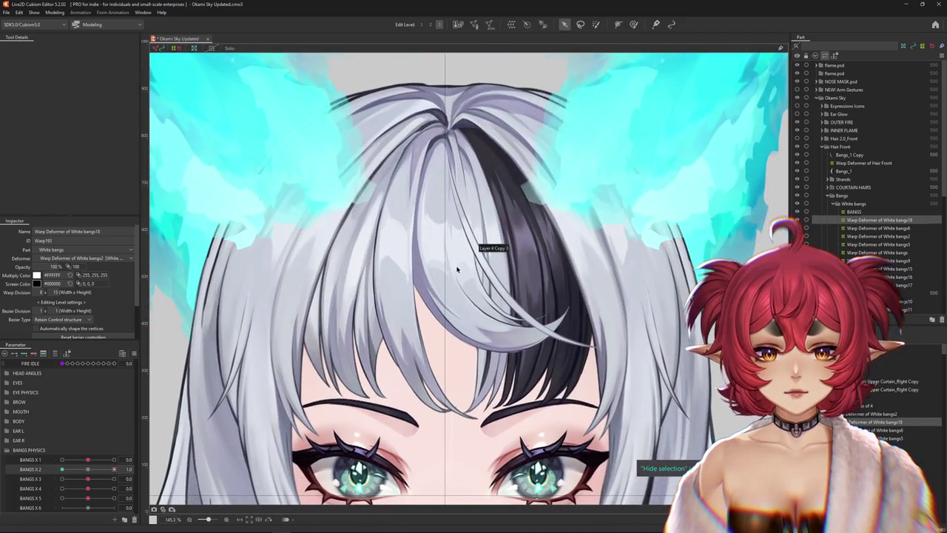